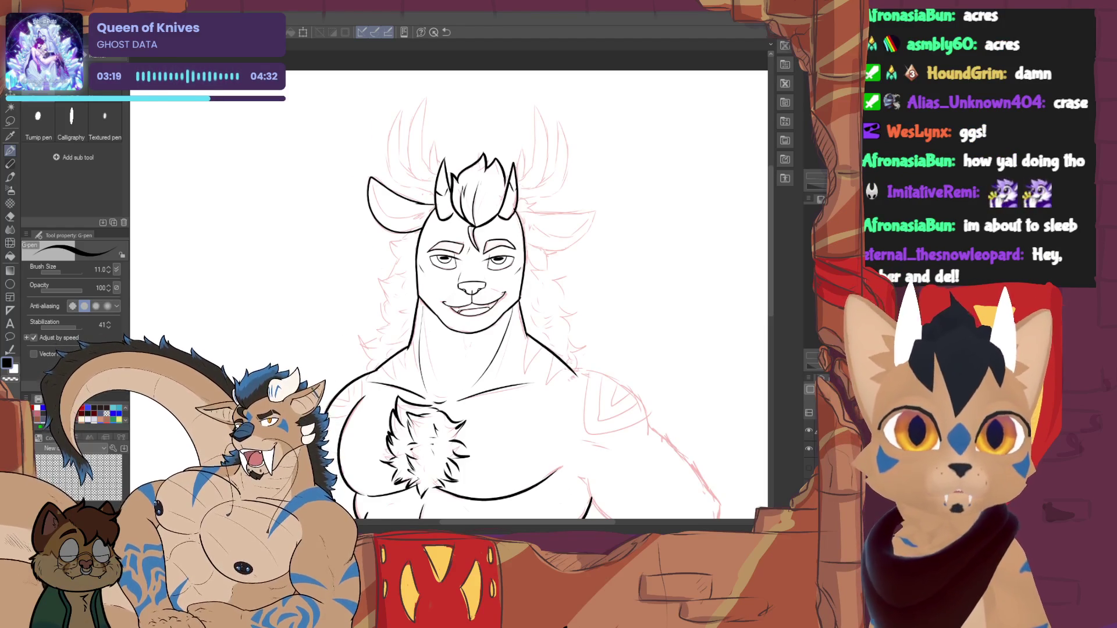
- Zoom in and ink the left cheek outline with a fur tuft at the lower cheek
scroll(466, 262, up, 3)
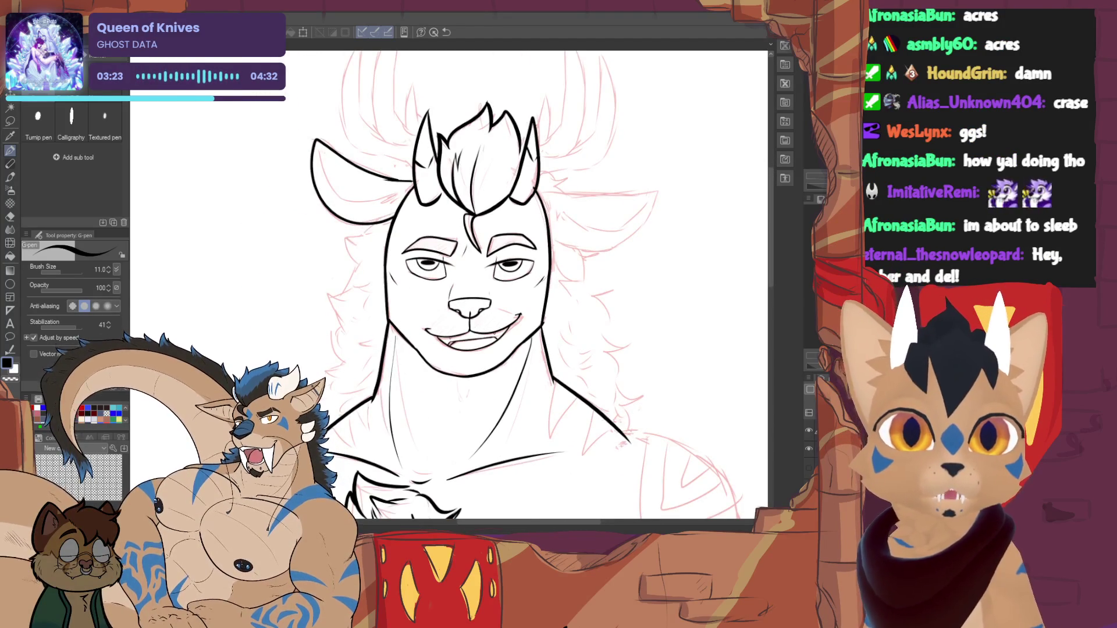
scroll(346, 231, up, 2)
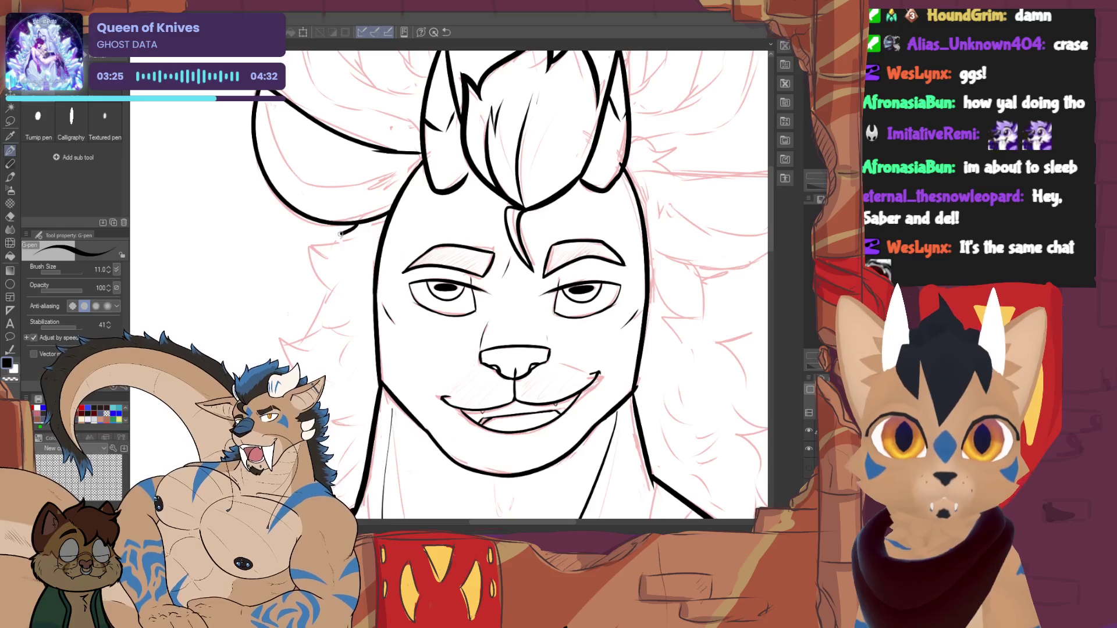
drag(338, 241, 335, 293)
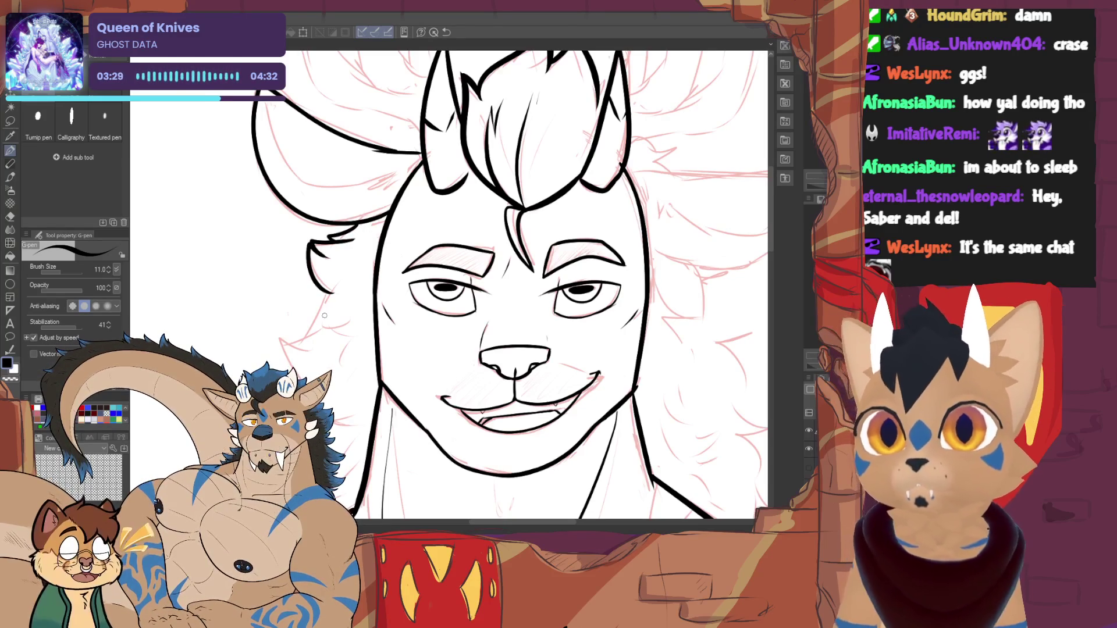
mouse_move(312, 287)
mouse_down()
mouse_move(334, 294)
mouse_move(276, 327)
mouse_move(290, 352)
mouse_move(366, 326)
mouse_up()
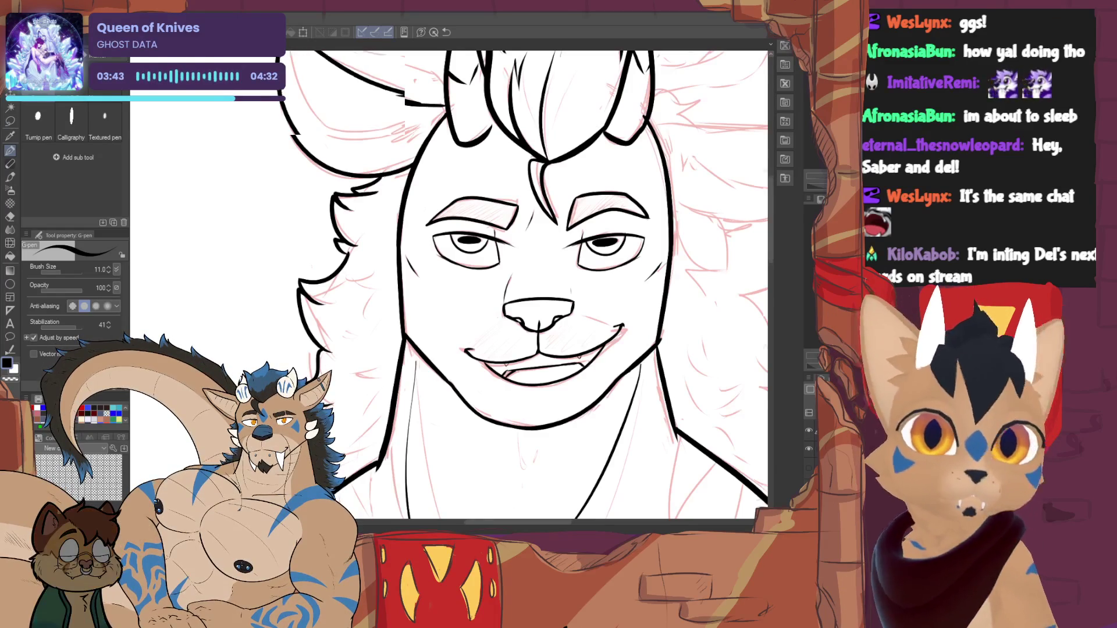
- Ink a hair strand at the lower left mane
drag(317, 442, 373, 418)
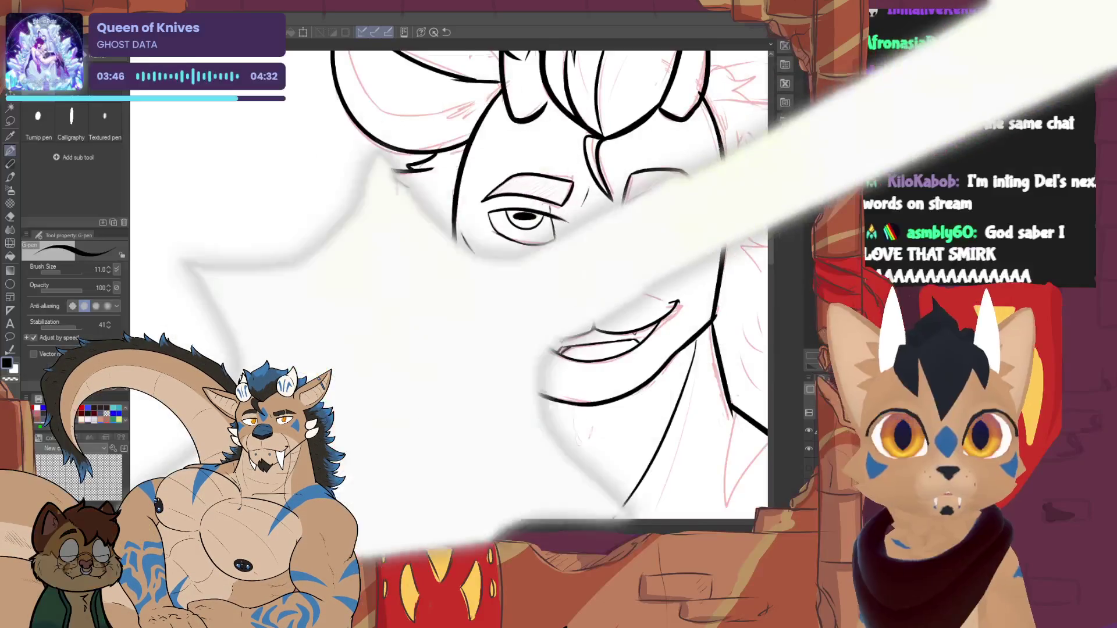
drag(335, 391, 363, 427)
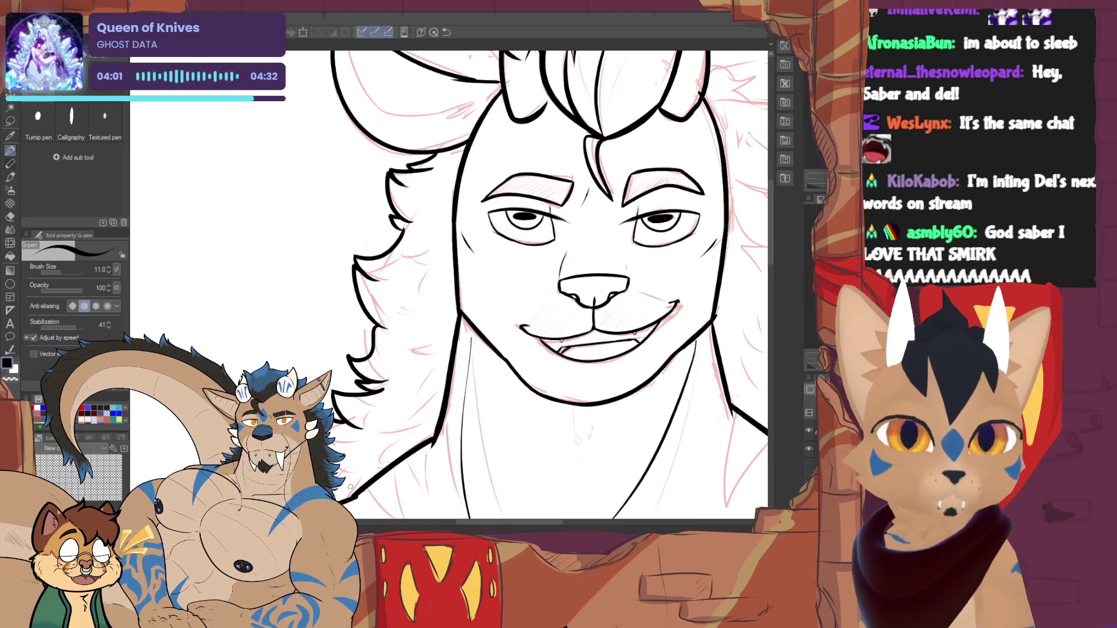
drag(524, 291, 390, 349)
- Ink the right ear's outline from its top edge to the tip and back to the base
mouse_move(600, 174)
mouse_down()
mouse_move(553, 197)
mouse_move(634, 198)
mouse_move(512, 253)
mouse_move(428, 247)
mouse_move(586, 220)
mouse_move(455, 321)
mouse_up()
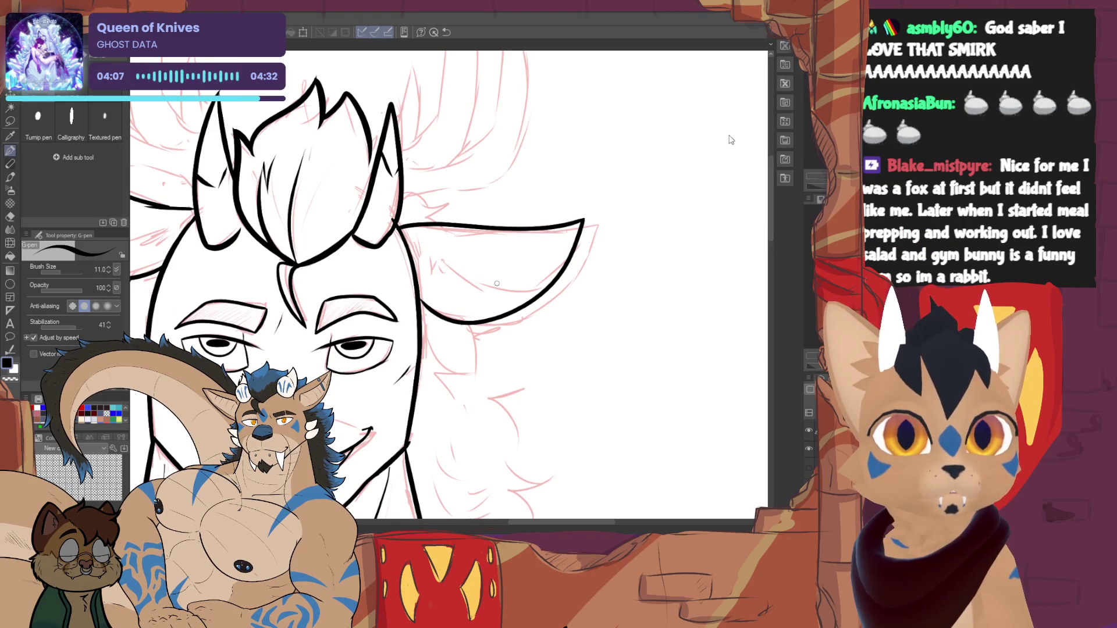
key(ctrl+z)
key(ctrl+z)
drag(408, 227, 591, 223)
key(ctrl+z)
drag(399, 228, 587, 231)
key(ctrl+z)
mouse_move(402, 229)
mouse_down()
mouse_move(604, 227)
mouse_move(557, 288)
mouse_up()
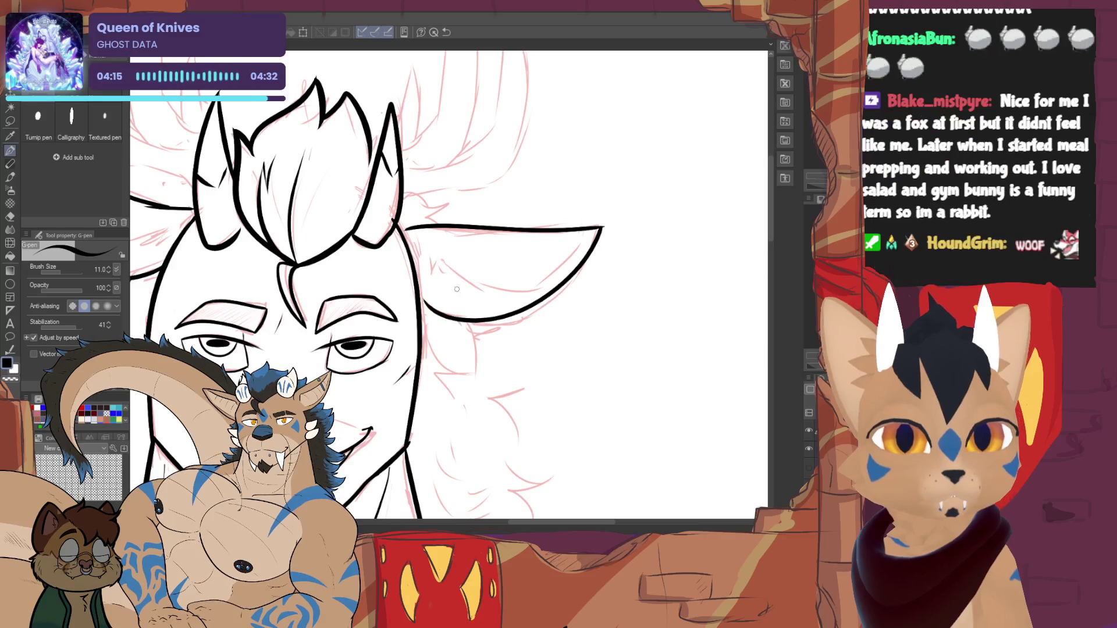
key(ctrl+z)
drag(590, 248, 421, 301)
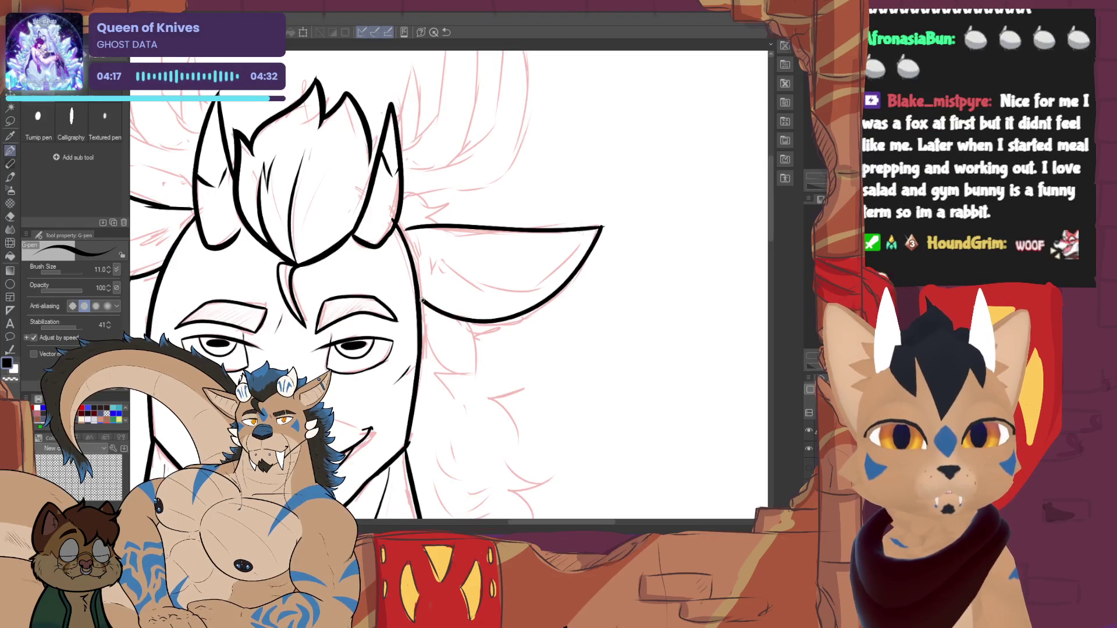
- Add the curved inner-ear line inside the right ear
mouse_move(409, 243)
mouse_down()
mouse_move(434, 268)
mouse_move(528, 288)
mouse_up()
key(ctrl+z)
mouse_move(442, 260)
mouse_down()
mouse_move(535, 290)
mouse_move(585, 235)
mouse_up()
key(ctrl+z)
drag(445, 262, 592, 234)
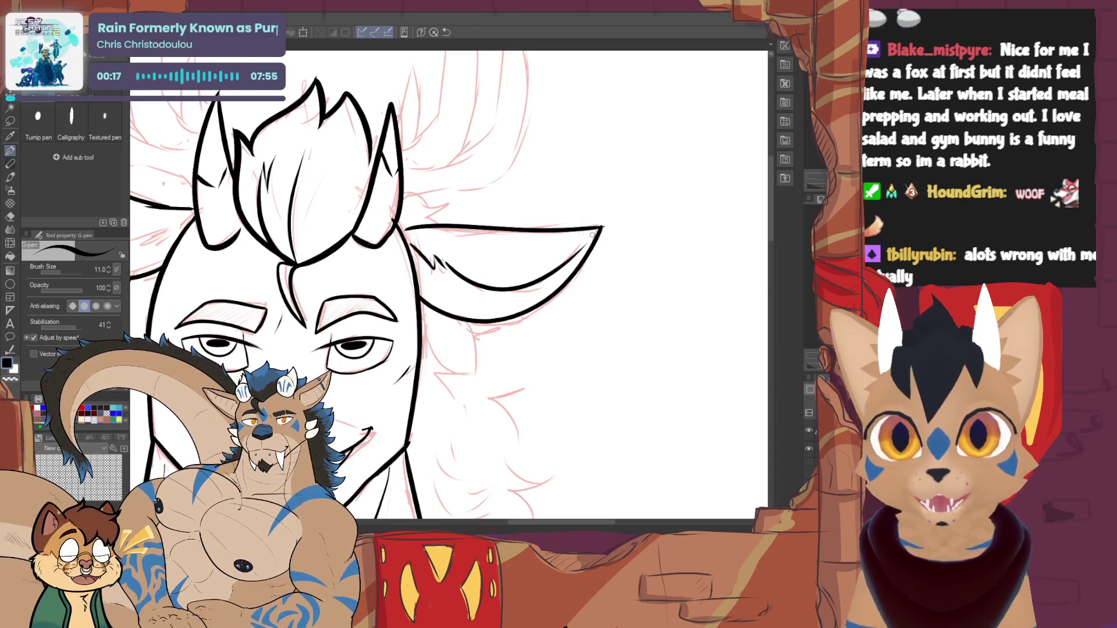
- Ink the antler base line, a short inner-horn line and a tall tine of the left antler
scroll(448, 286, down, 7)
scroll(448, 285, up, 4)
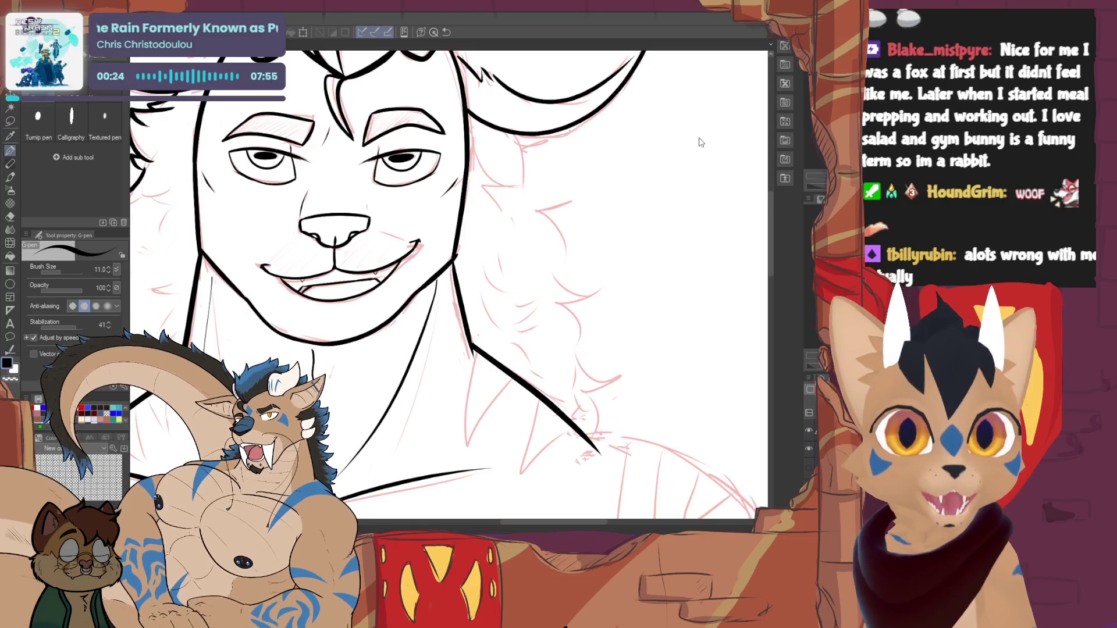
scroll(448, 285, up, 5)
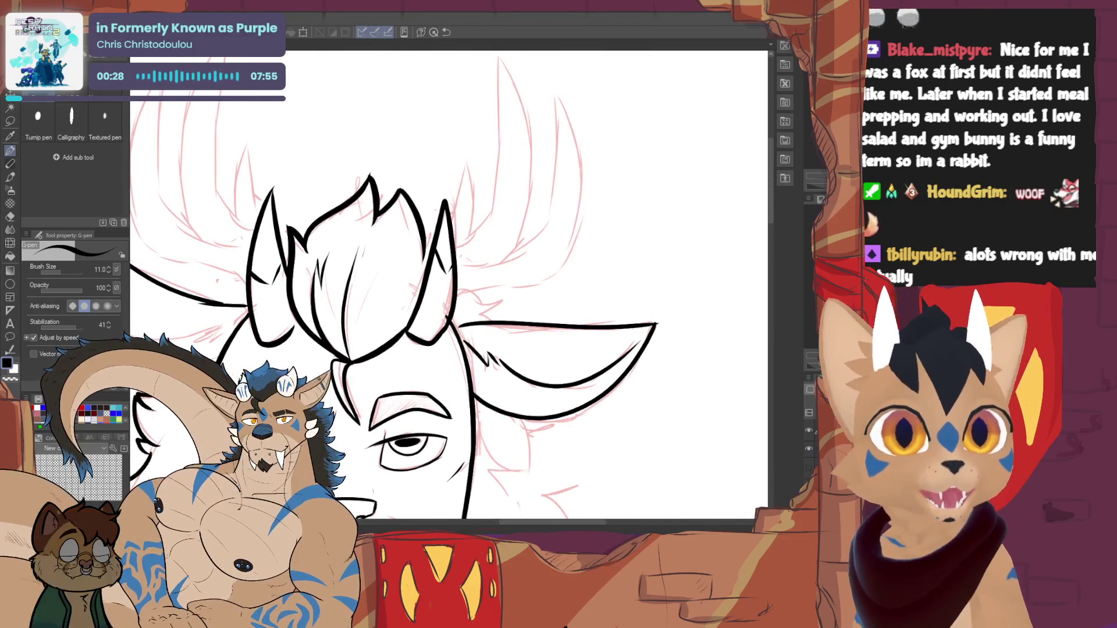
scroll(448, 286, up, 3)
mouse_move(398, 376)
mouse_down()
mouse_move(325, 347)
mouse_move(279, 192)
mouse_move(311, 145)
mouse_move(308, 227)
mouse_move(345, 317)
mouse_up()
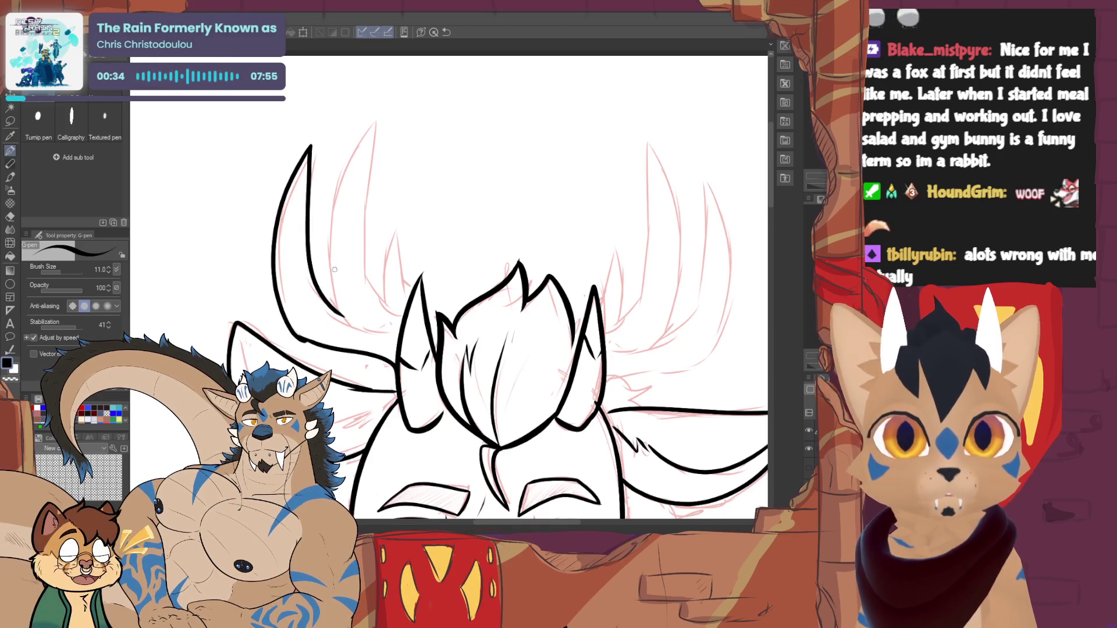
drag(282, 212, 302, 230)
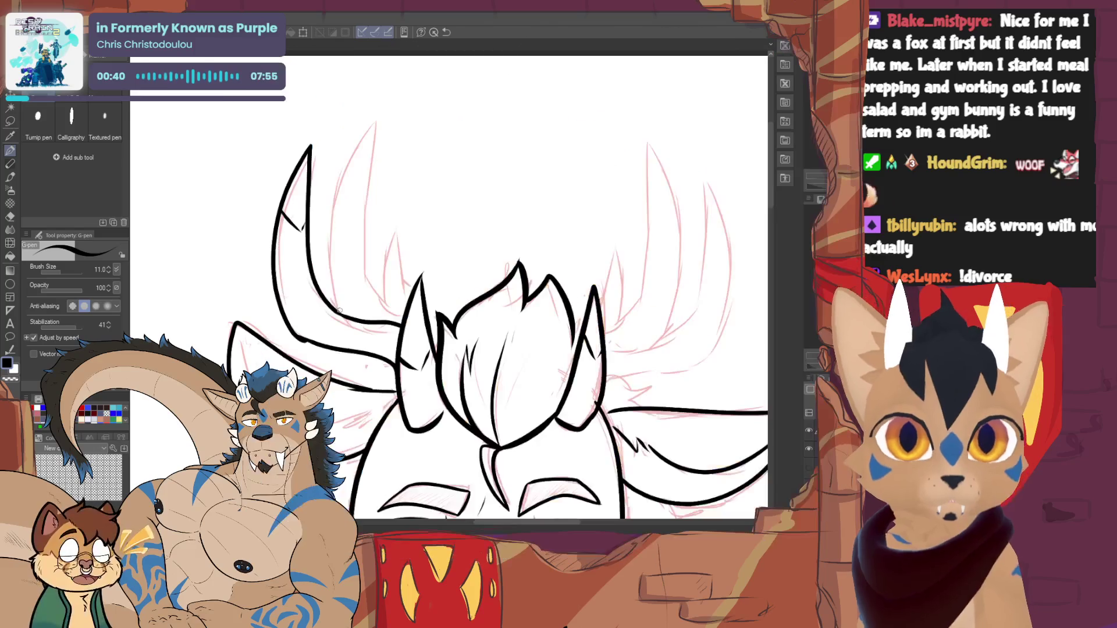
mouse_move(336, 306)
mouse_down()
mouse_move(326, 271)
mouse_move(374, 125)
mouse_move(364, 233)
mouse_move(403, 316)
mouse_move(381, 250)
mouse_move(407, 262)
mouse_move(415, 288)
mouse_up()
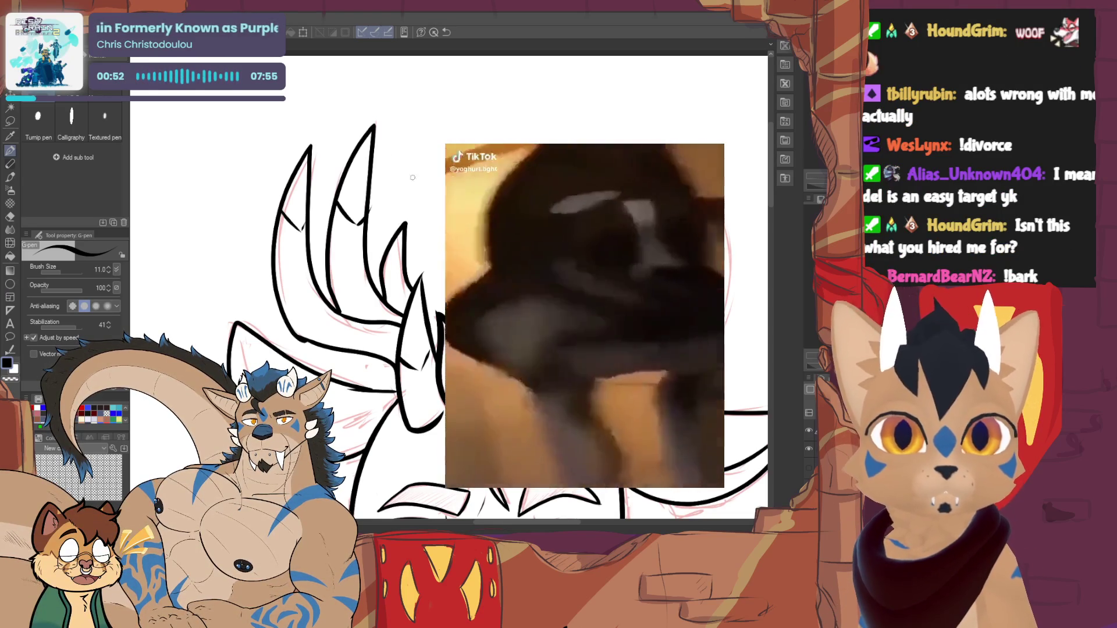
key(e)
key(p)
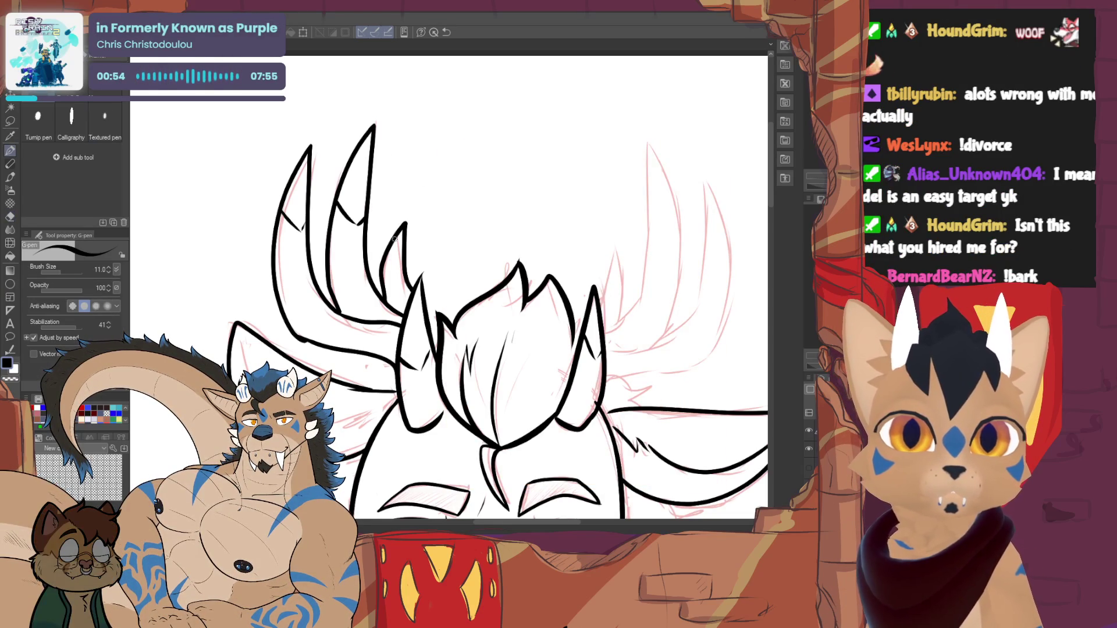
drag(448, 291, 376, 332)
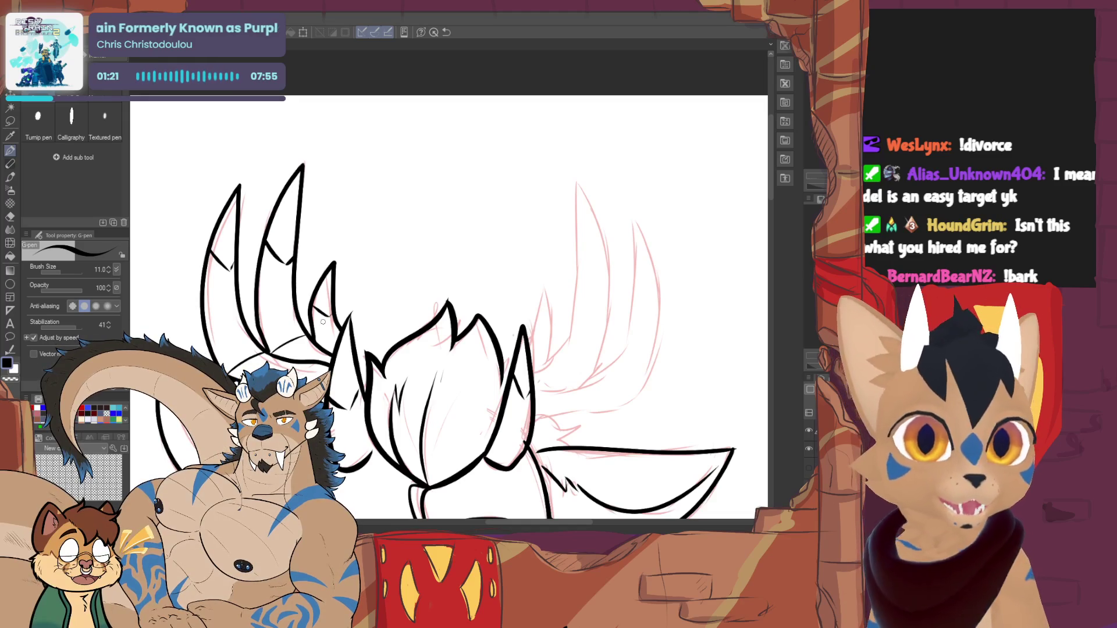
- Outline the tall right antler tine, add an inner horn line and close the horn's base
drag(448, 309, 343, 316)
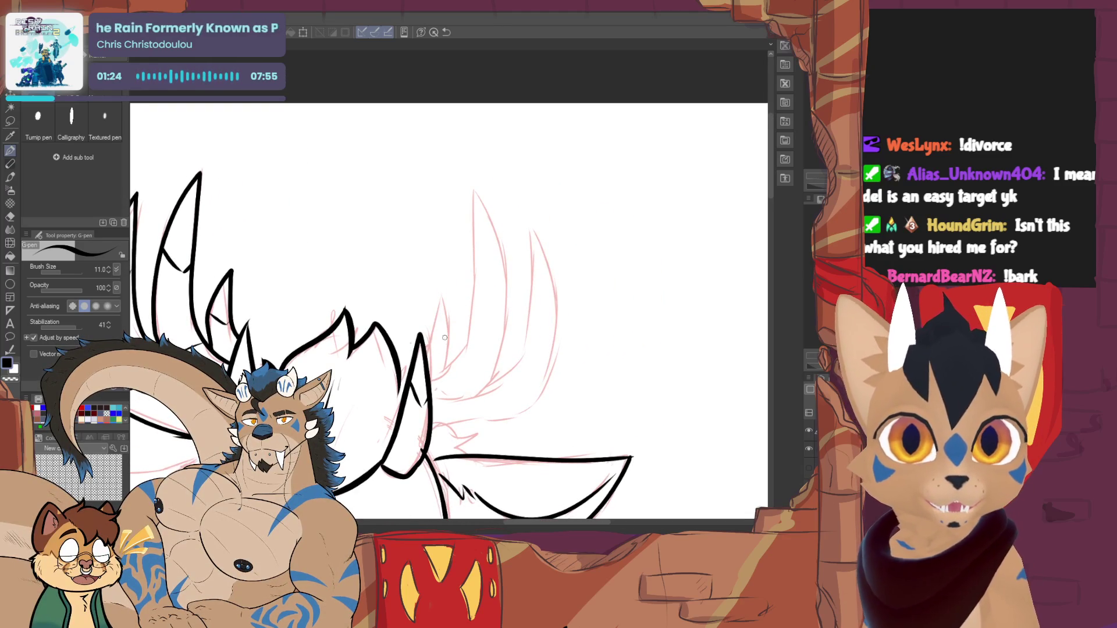
mouse_move(428, 344)
mouse_down()
mouse_move(436, 294)
mouse_move(458, 342)
mouse_move(436, 373)
mouse_up()
key(ctrl+z)
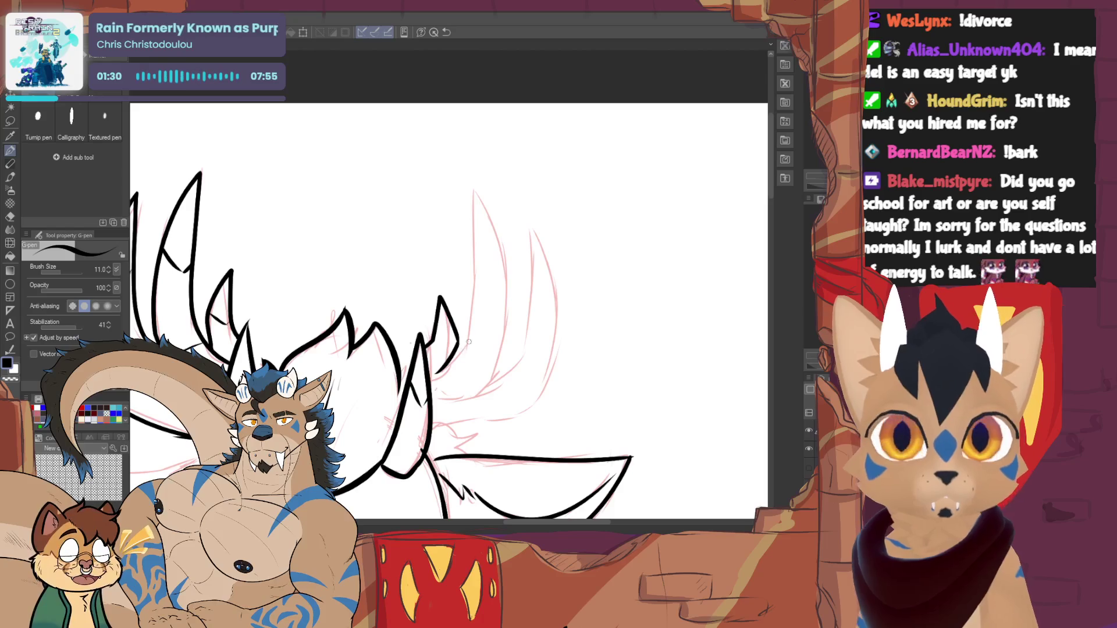
mouse_move(432, 377)
mouse_down()
mouse_move(470, 340)
mouse_move(474, 182)
mouse_up()
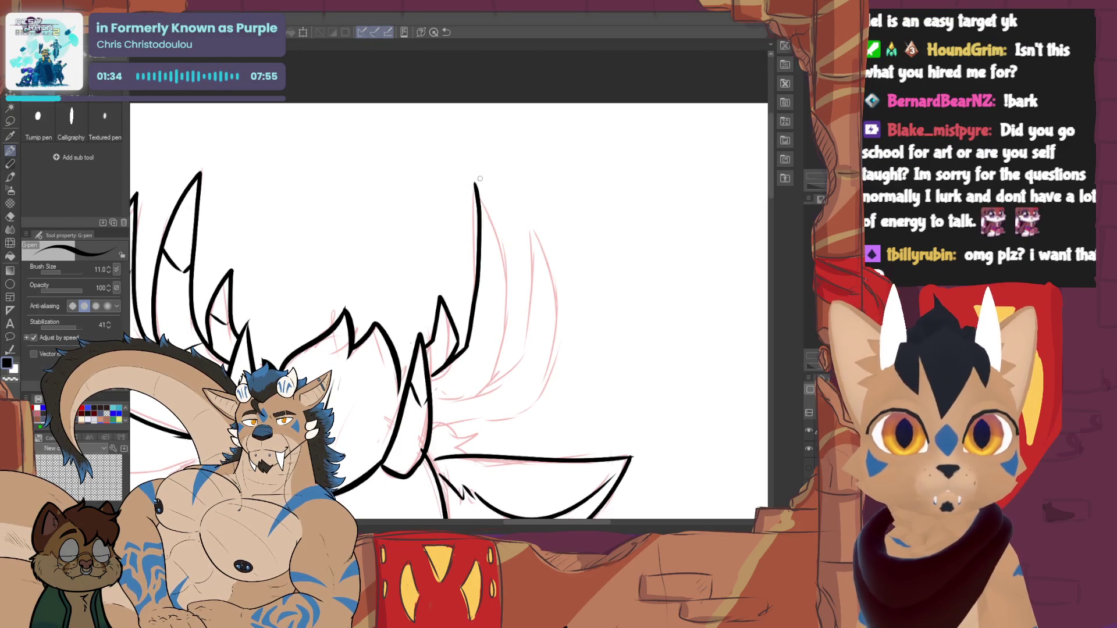
key(ctrl+z)
key(ctrl+z)
mouse_move(469, 348)
mouse_down()
mouse_move(470, 185)
mouse_move(490, 226)
mouse_move(494, 376)
mouse_up()
key(ctrl+z)
mouse_move(471, 184)
mouse_down()
mouse_move(500, 297)
mouse_move(488, 377)
mouse_up()
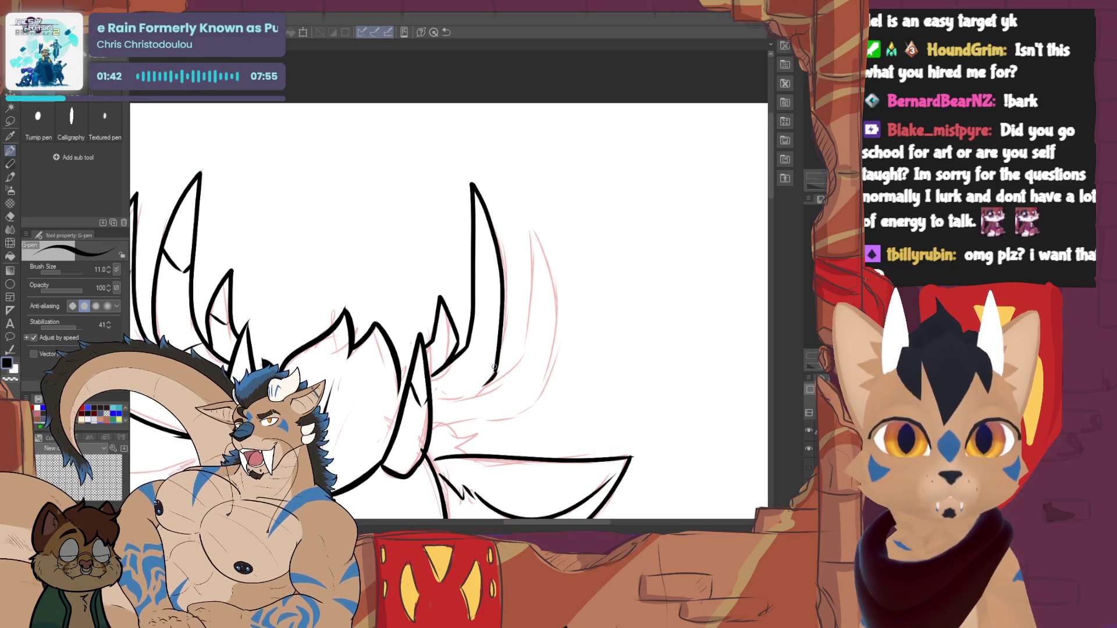
drag(474, 260, 498, 277)
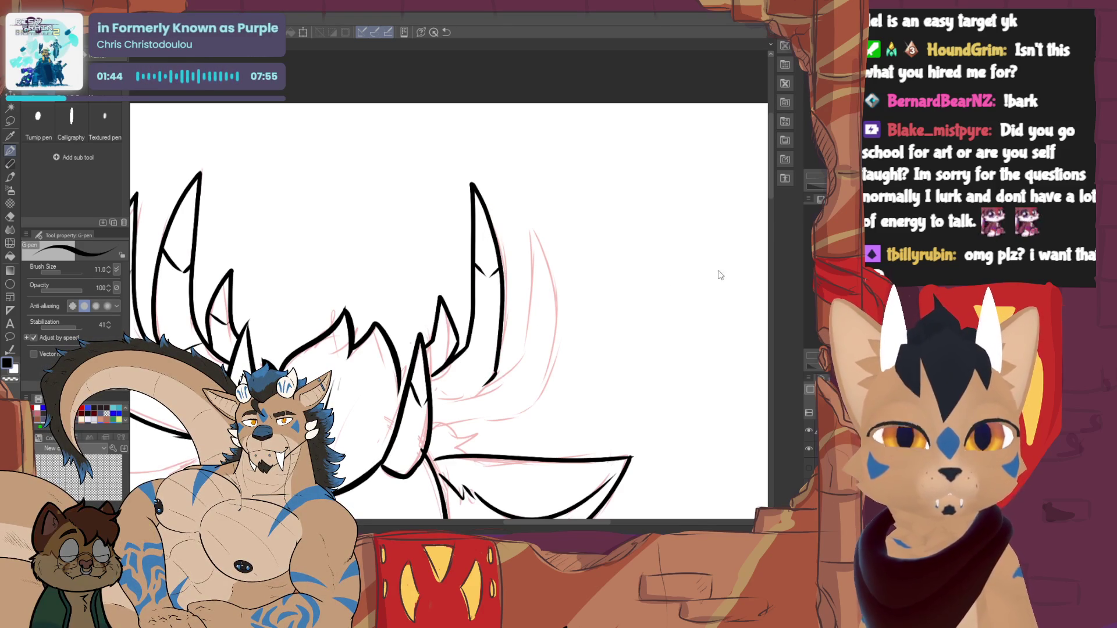
drag(495, 326, 472, 248)
mouse_move(406, 318)
mouse_down()
mouse_move(472, 299)
mouse_move(495, 266)
mouse_move(507, 140)
mouse_move(516, 303)
mouse_move(507, 327)
mouse_move(409, 349)
mouse_move(431, 412)
mouse_up()
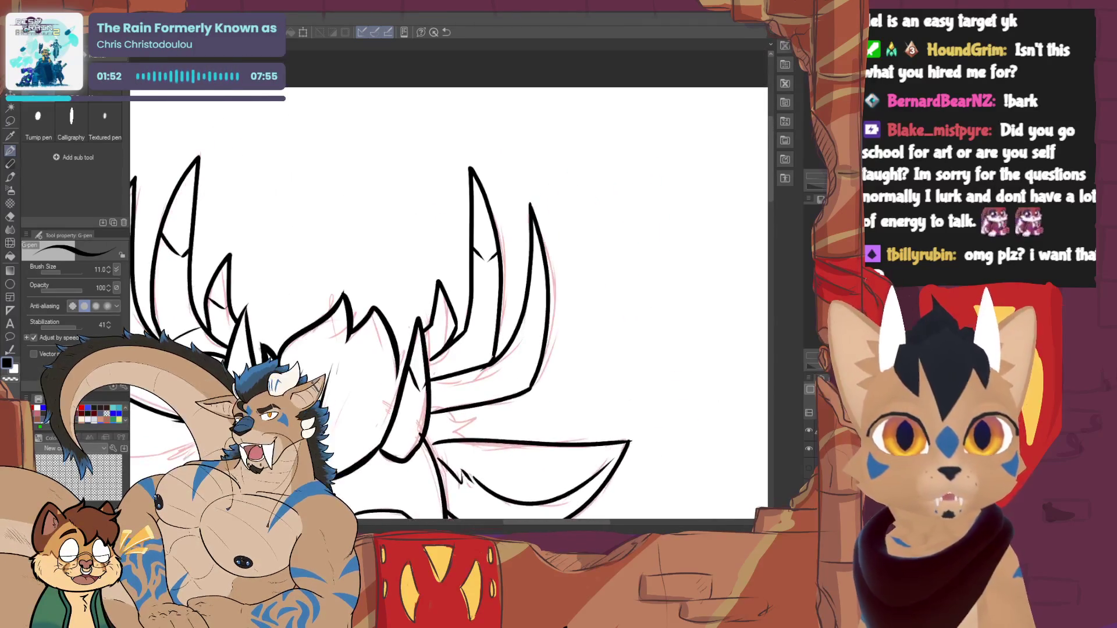
- Zoom into the face and ink a fur tuft at the right ear base
scroll(544, 286, up, 3)
mouse_move(544, 286)
mouse_down()
mouse_move(505, 255)
mouse_move(587, 214)
mouse_move(568, 191)
mouse_move(583, 207)
mouse_up()
scroll(448, 285, up, 2)
drag(530, 249, 563, 269)
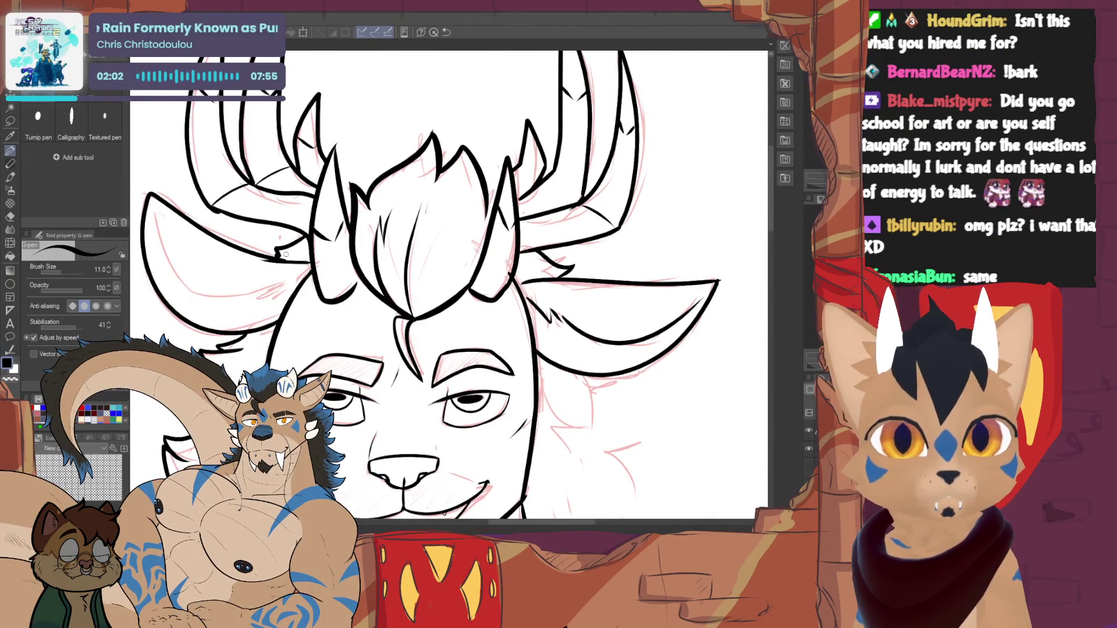
- Ink shaggy fur from the right ear base down the side of the neck
mouse_move(560, 314)
mouse_down()
mouse_move(534, 176)
mouse_move(454, 185)
mouse_up()
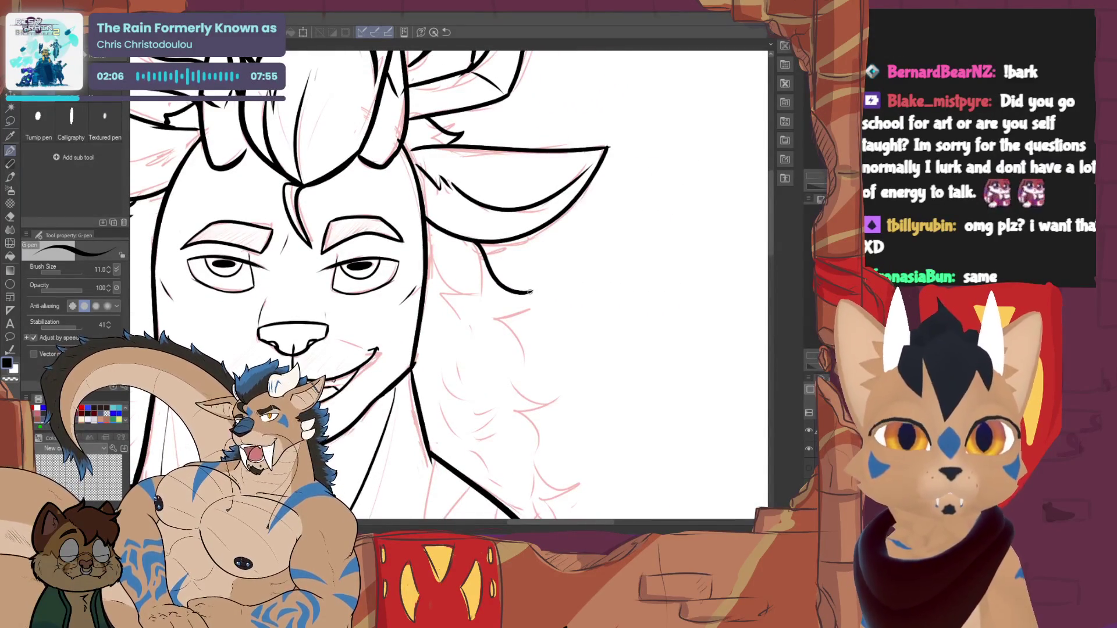
drag(481, 245, 499, 303)
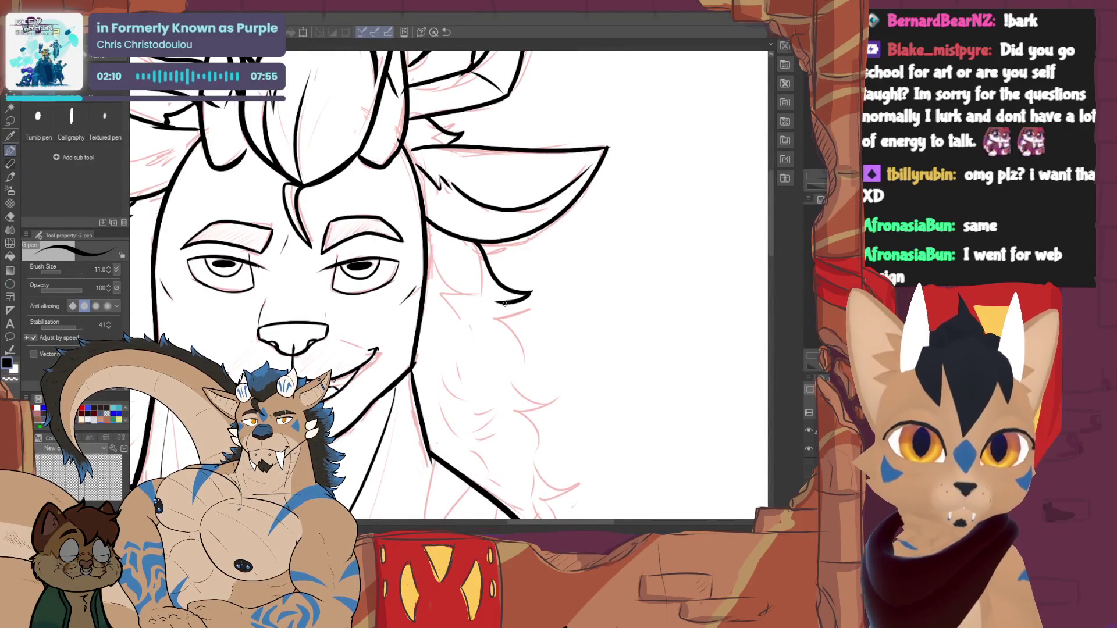
drag(493, 322, 568, 383)
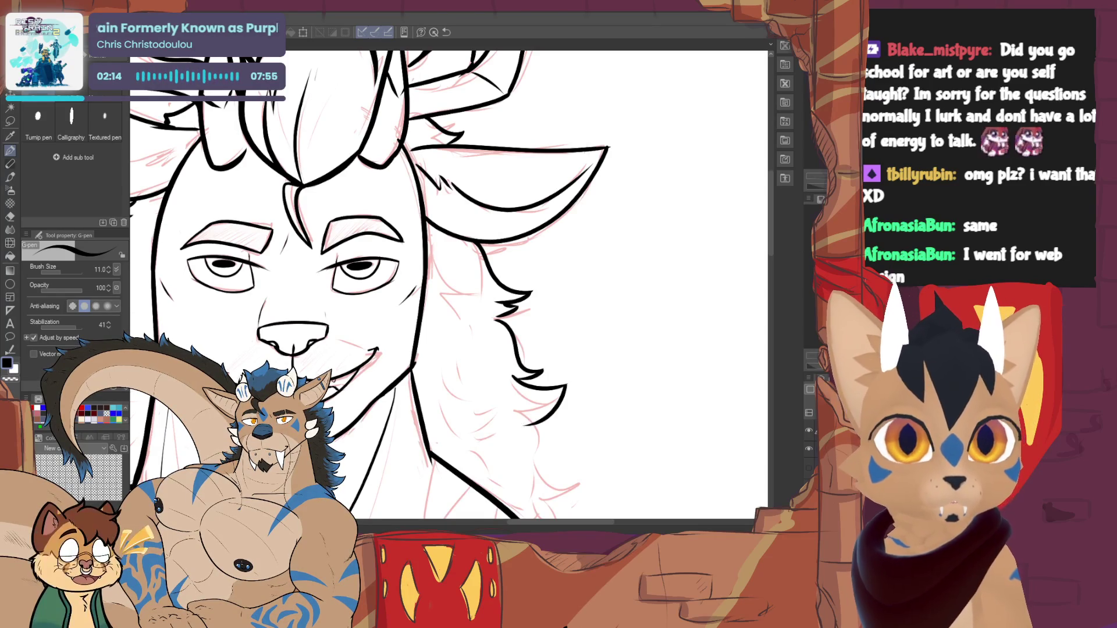
scroll(568, 384, down, 3)
mouse_move(565, 200)
mouse_down()
mouse_move(530, 237)
mouse_move(584, 358)
mouse_up()
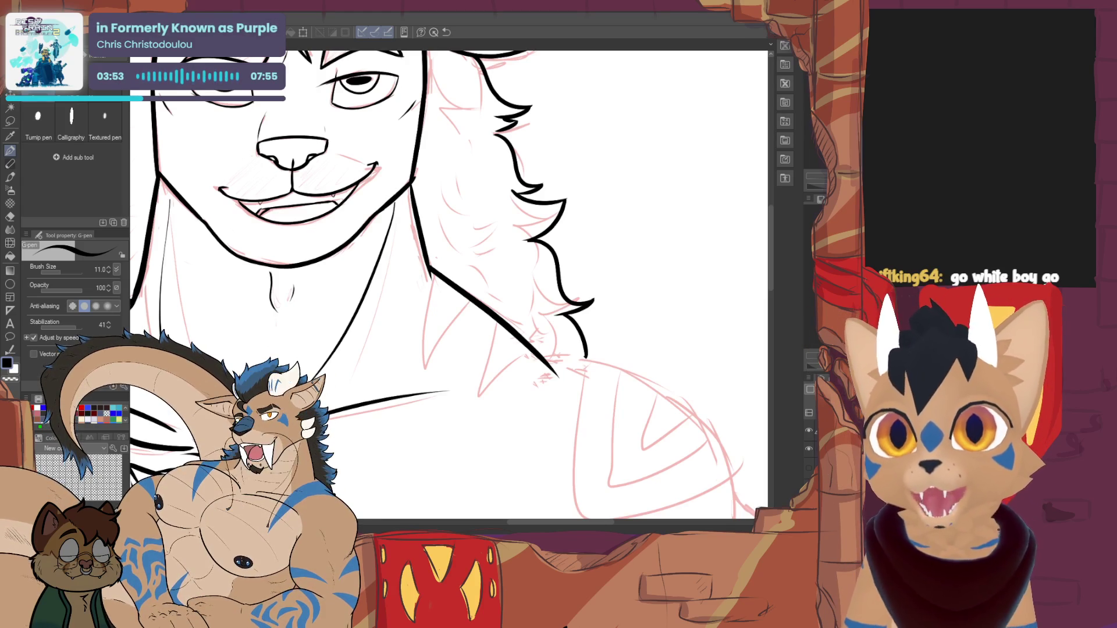
- Ink the shoulder outline on a horizontally flipped view, then flip the canvas back
mouse_move(442, 285)
mouse_down()
mouse_move(436, 262)
mouse_move(209, 137)
mouse_up()
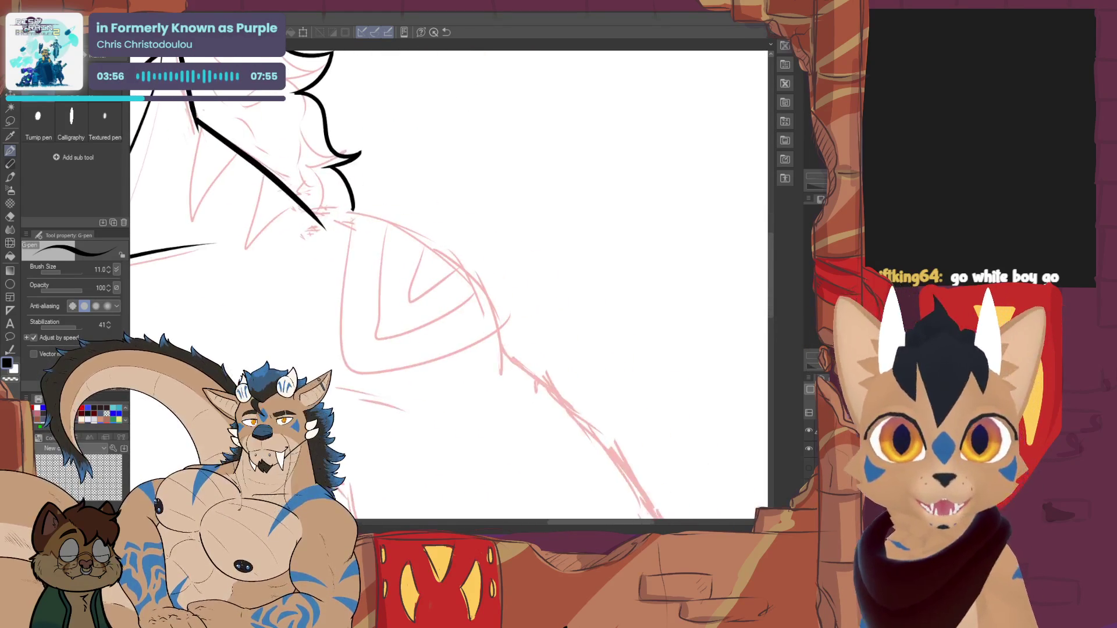
mouse_move(305, 210)
mouse_down()
mouse_move(358, 216)
mouse_move(524, 387)
mouse_up()
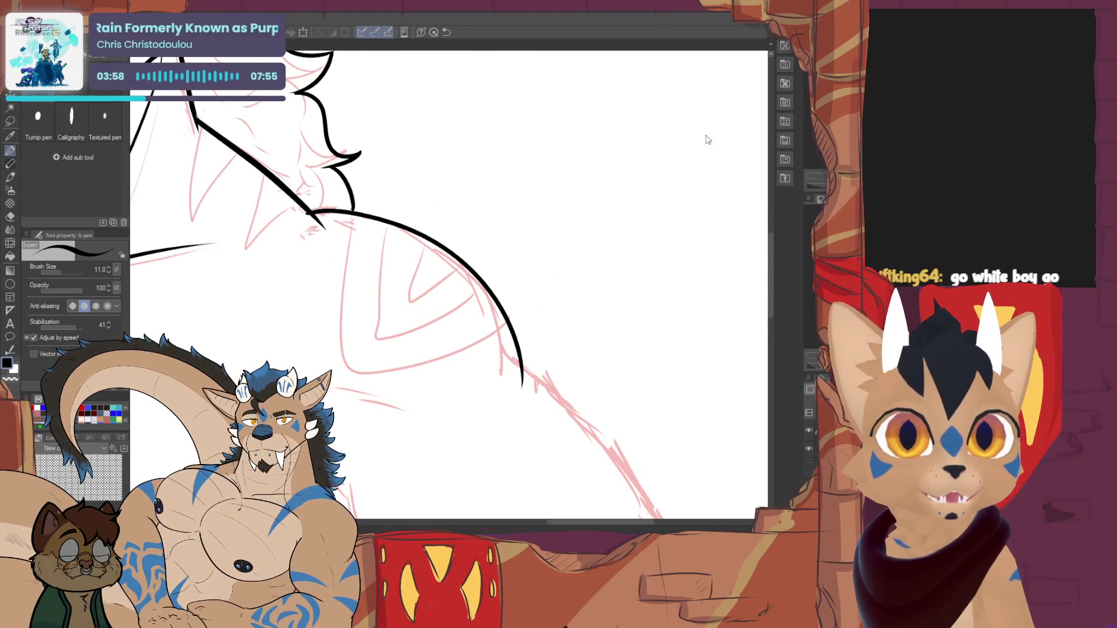
key(ctrl+z)
mouse_move(312, 210)
mouse_down()
mouse_move(354, 215)
mouse_move(489, 352)
mouse_up()
key(ctrl+z)
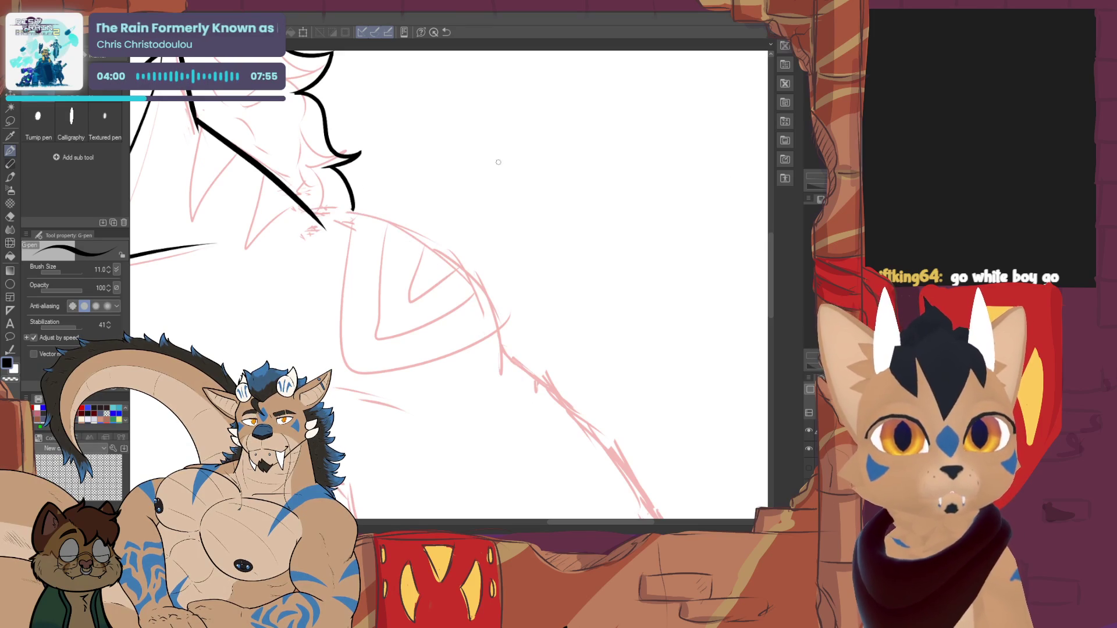
key(h)
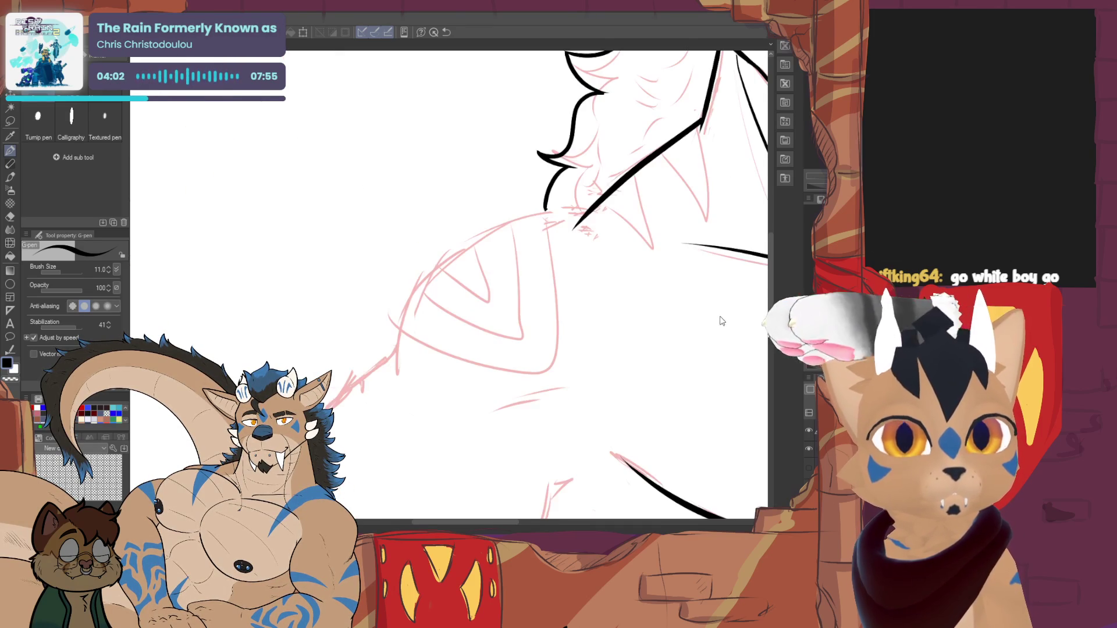
mouse_move(591, 208)
mouse_down()
mouse_move(401, 323)
mouse_move(399, 389)
mouse_up()
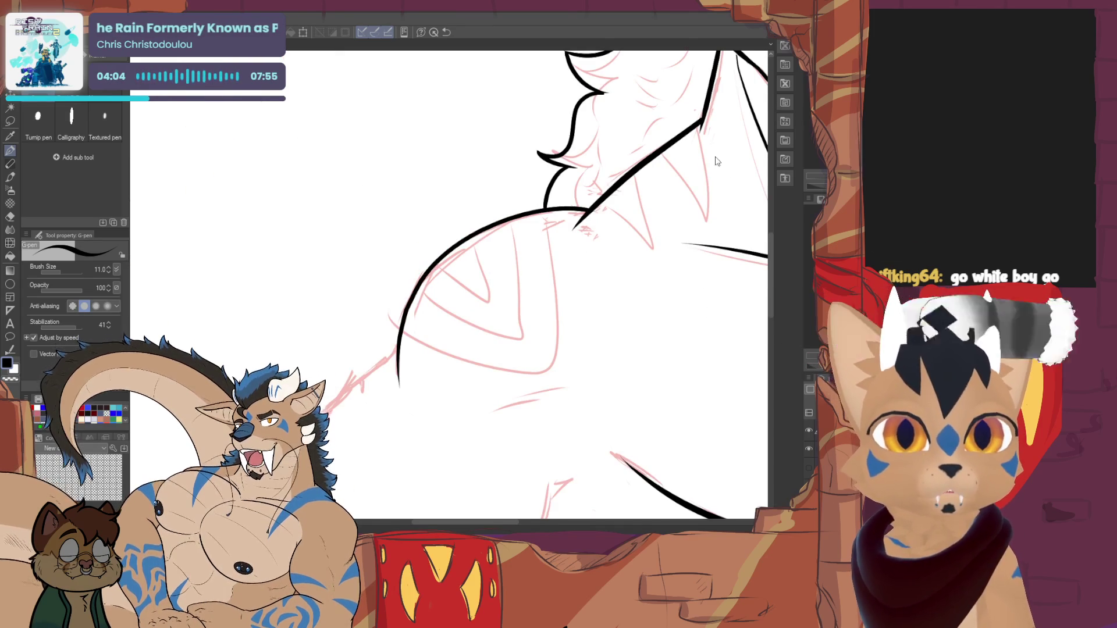
key(ctrl+z)
mouse_move(589, 209)
mouse_down()
mouse_move(414, 300)
mouse_move(393, 374)
mouse_up()
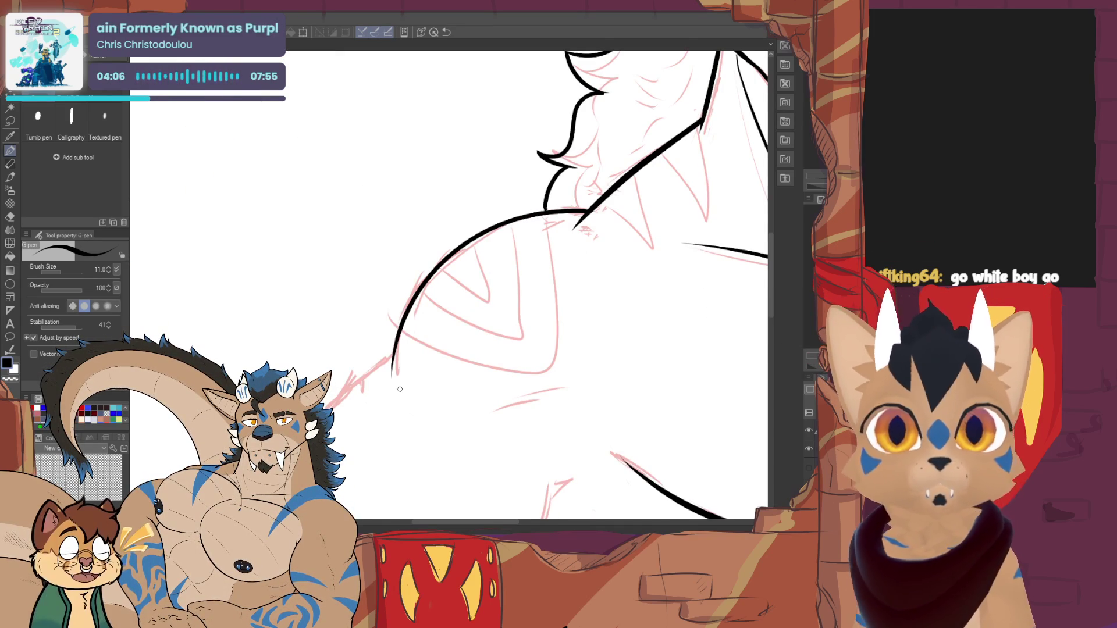
key(h)
- Set the pen's brush size to 13 after a trial stroke on the pectoral's upper edge
drag(465, 291, 380, 210)
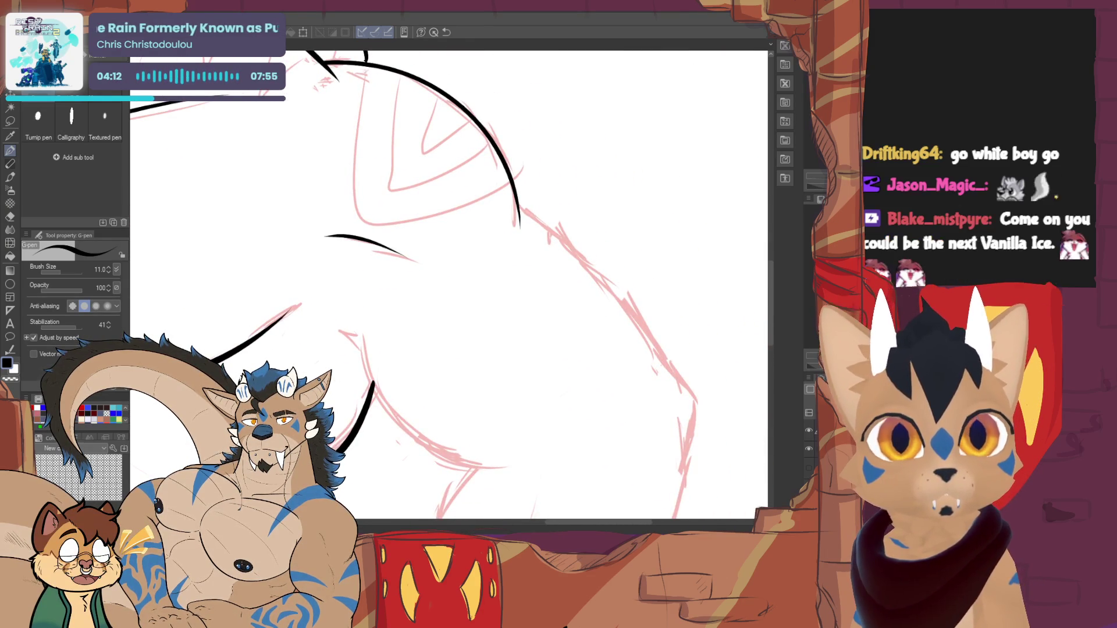
scroll(343, 204, down, 3)
mouse_move(346, 198)
mouse_down()
mouse_move(376, 203)
mouse_move(502, 327)
mouse_up()
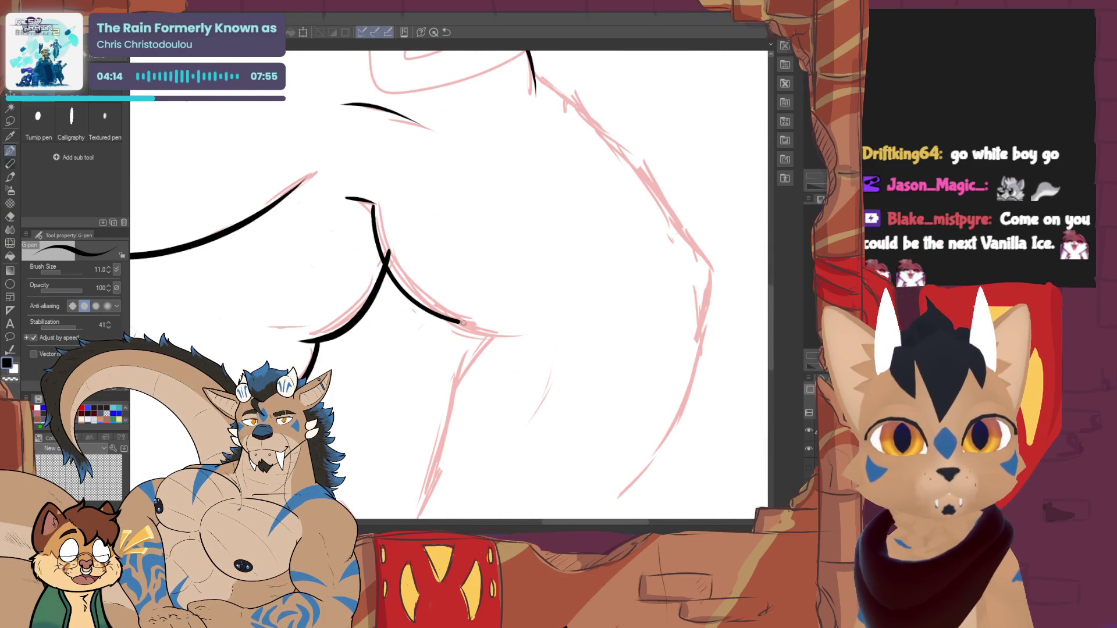
key(ctrl+z)
click(116, 272)
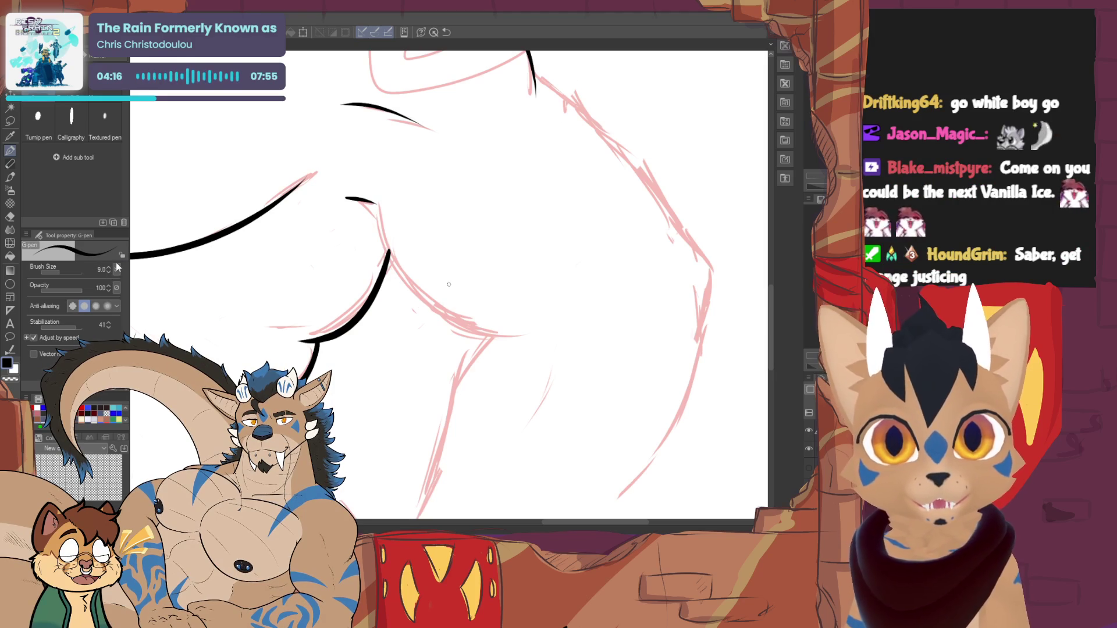
click(116, 272)
click(108, 267)
click(108, 267)
click(108, 267)
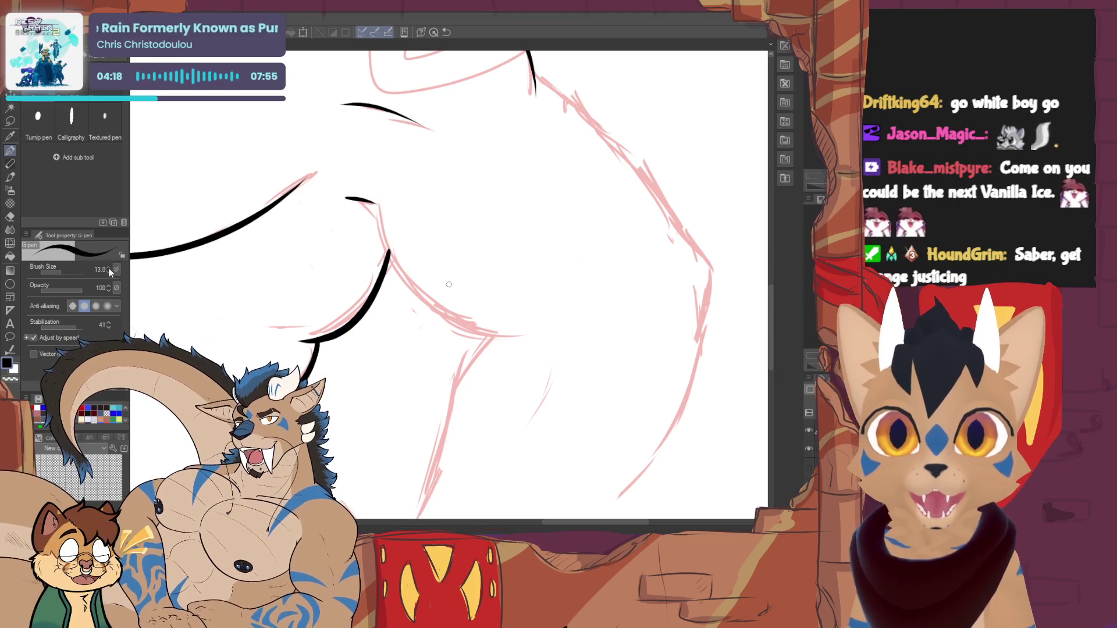
click(108, 267)
- Ink the pectoral's lower curve along the sketch
drag(376, 211, 519, 343)
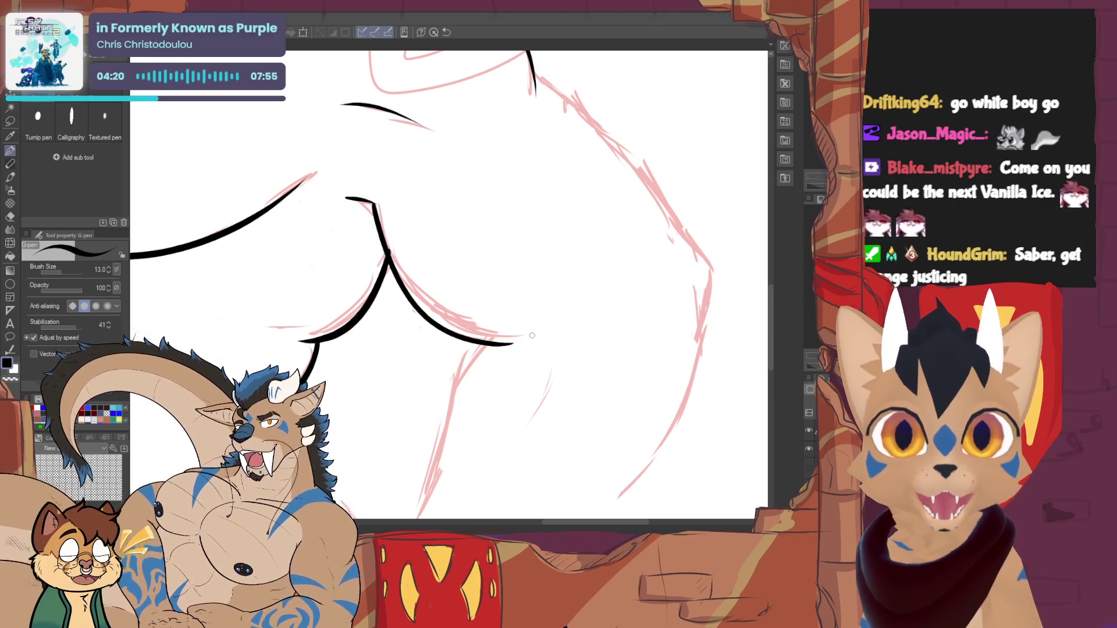
key(ctrl+z)
drag(370, 201, 526, 329)
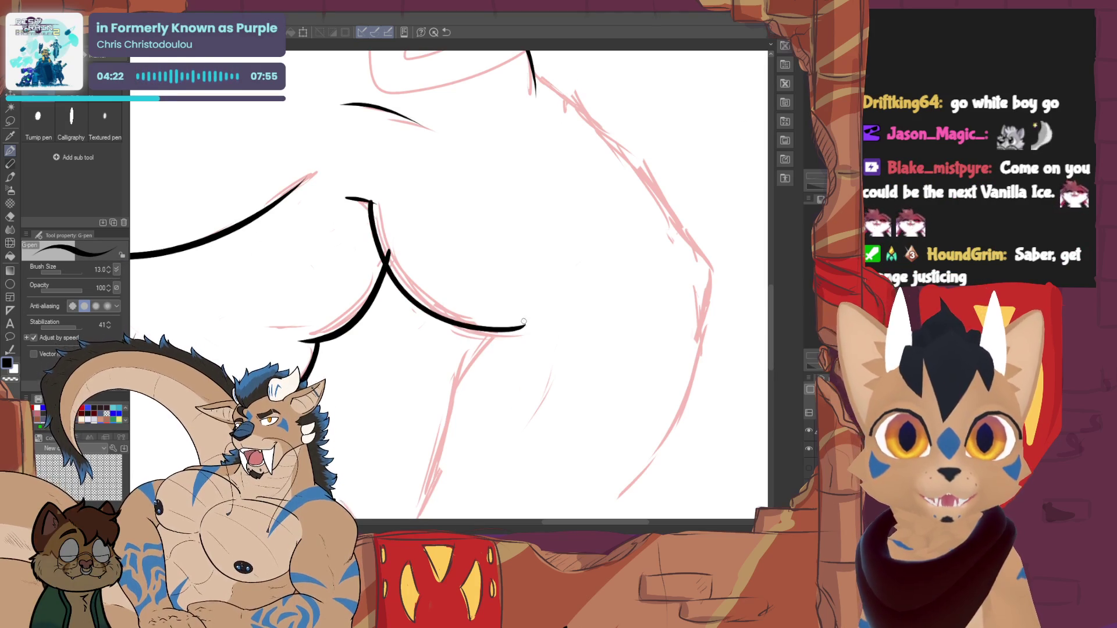
key(e)
key(p)
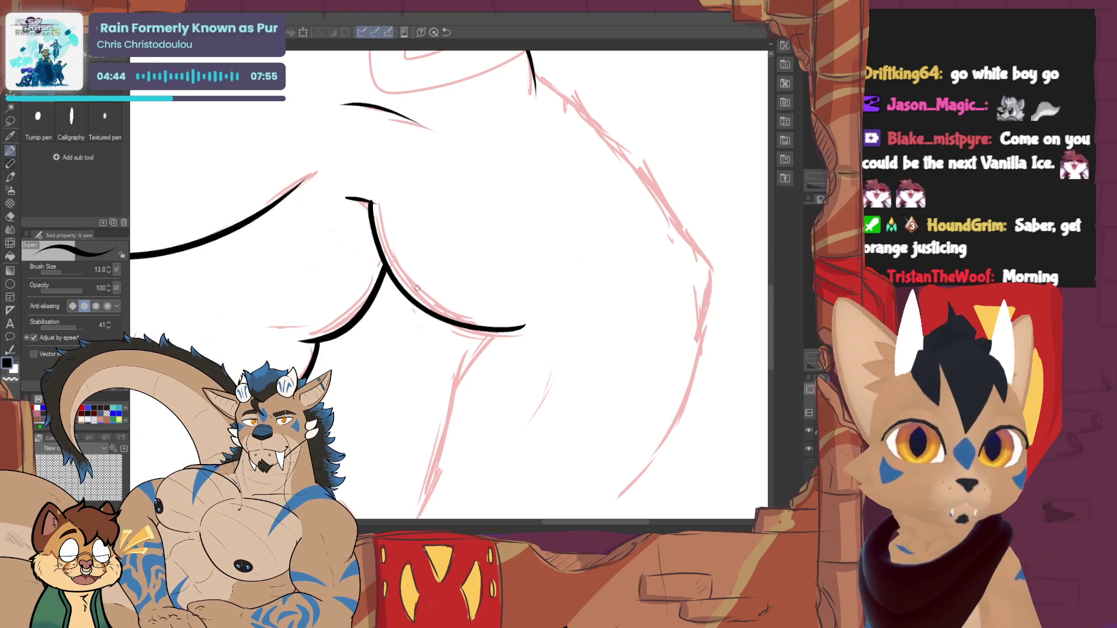
mouse_move(565, 67)
mouse_down()
mouse_move(422, 192)
mouse_move(543, 347)
mouse_move(555, 387)
mouse_up()
key(ctrl+z)
- Ink the outer and inner upper-arm outlines down along the sketch
mouse_move(395, 198)
mouse_down()
mouse_move(471, 268)
mouse_move(545, 368)
mouse_move(566, 446)
mouse_up()
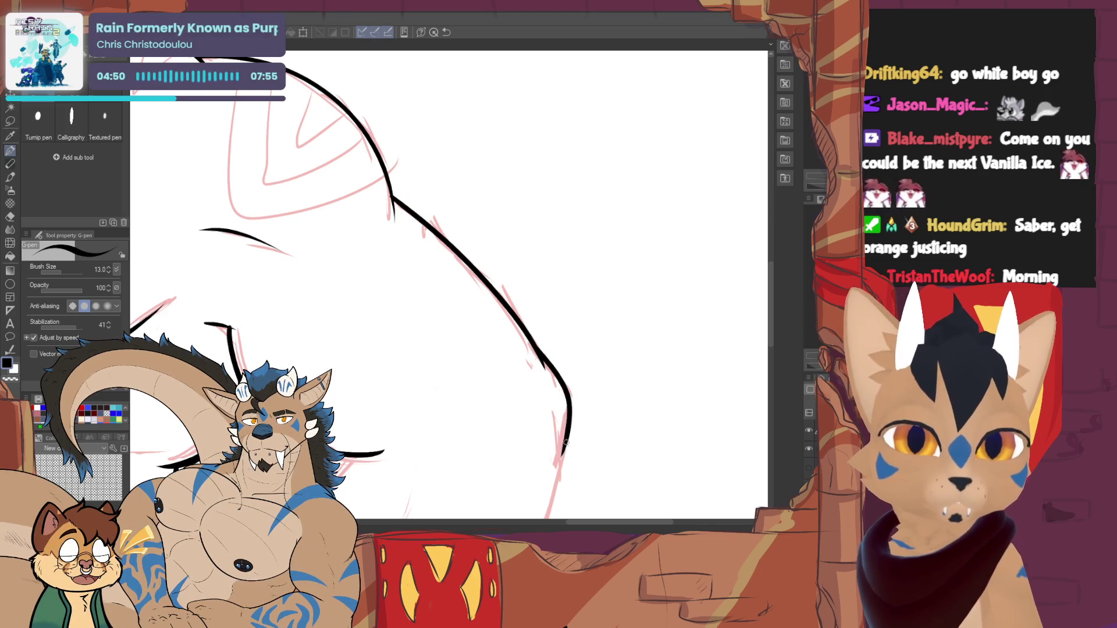
scroll(448, 285, down, 5)
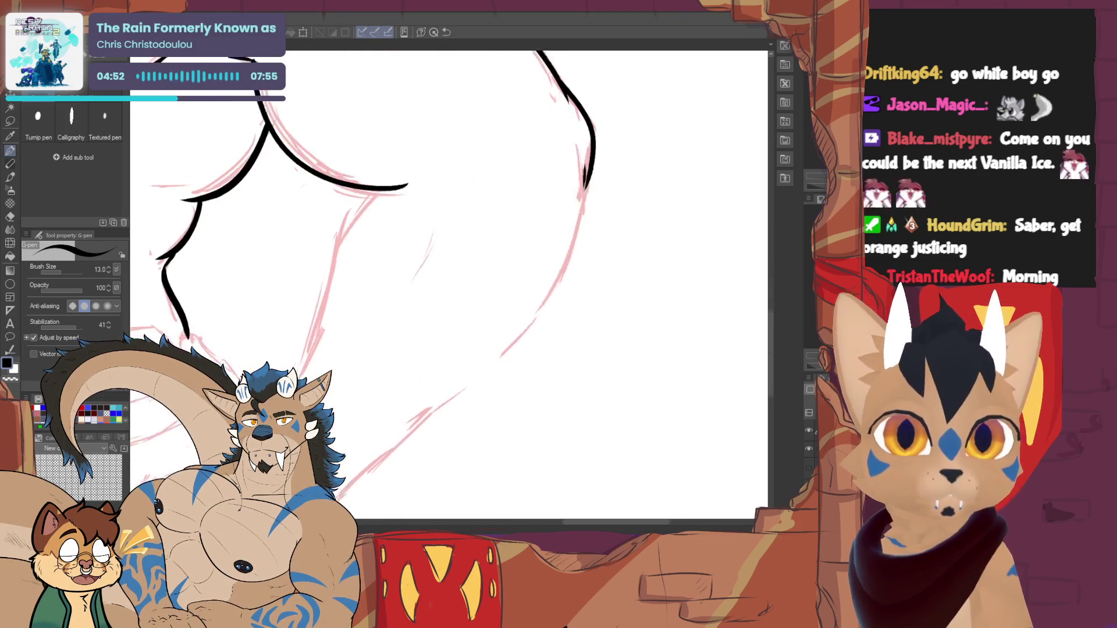
mouse_move(386, 161)
mouse_down()
mouse_move(312, 288)
mouse_move(290, 368)
mouse_up()
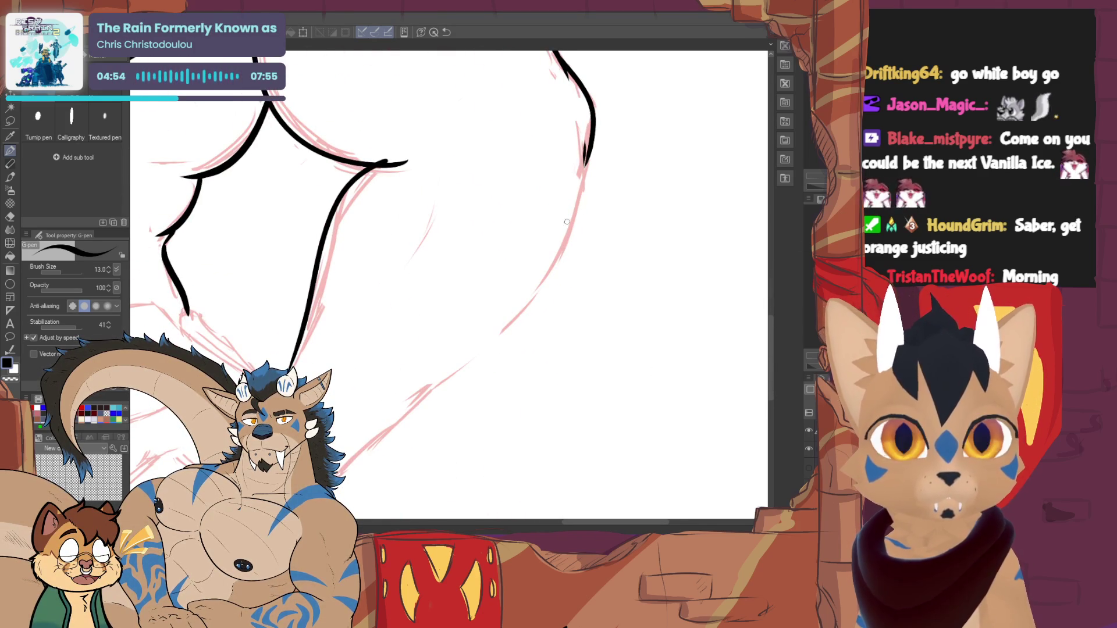
mouse_move(591, 145)
mouse_down()
mouse_move(531, 307)
mouse_move(378, 449)
mouse_up()
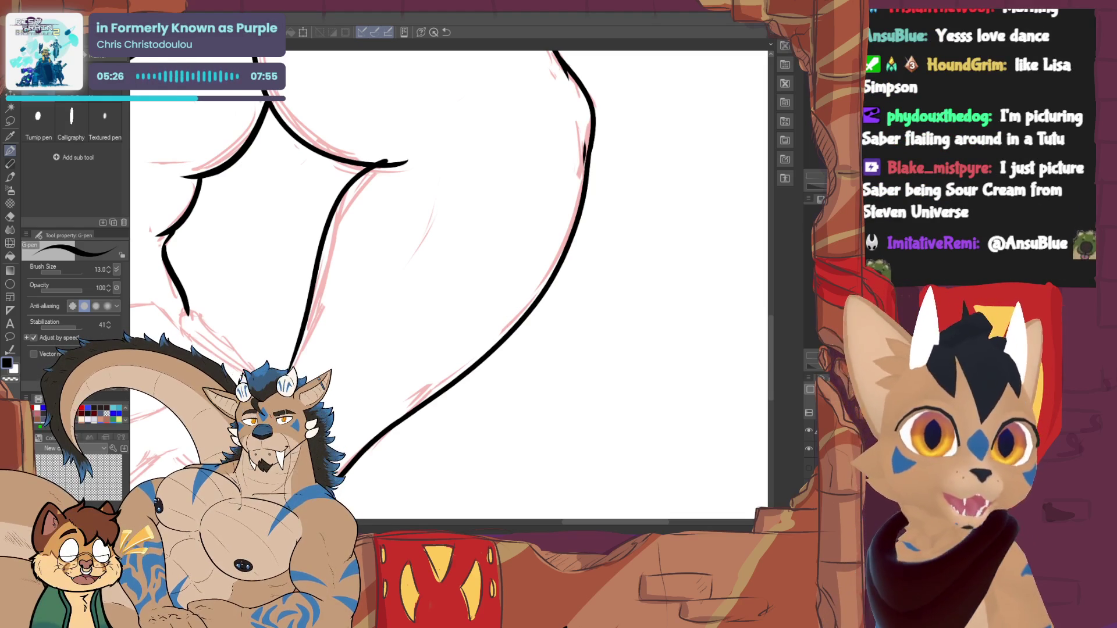
- Redraw the inner arm line near the elbow with a short crease stroke
scroll(448, 285, up, 3)
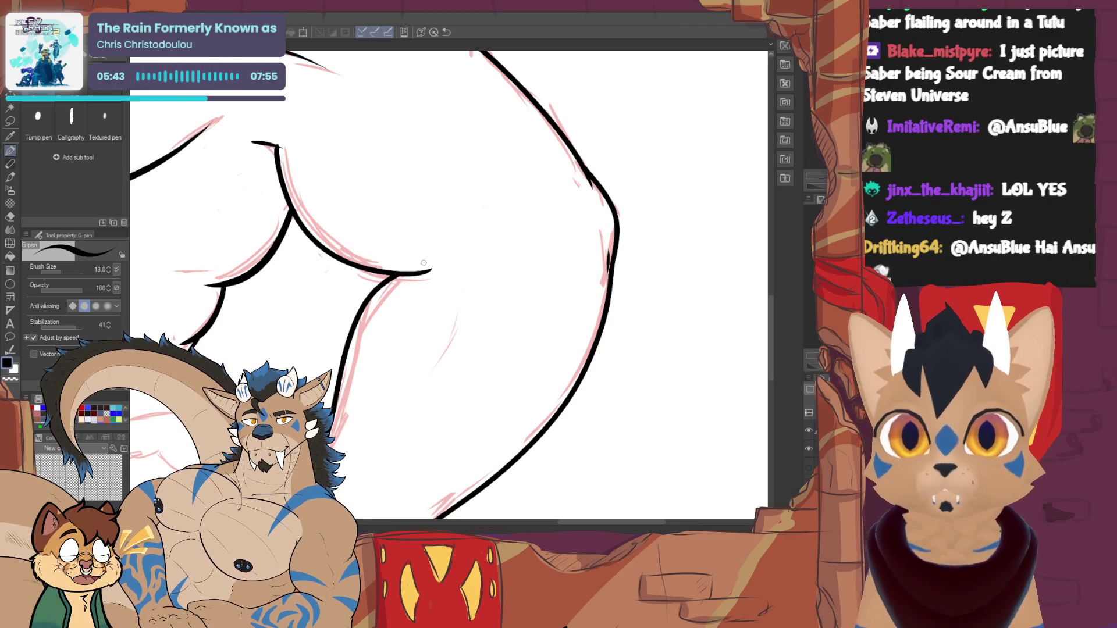
drag(459, 311, 378, 431)
key(ctrl+z)
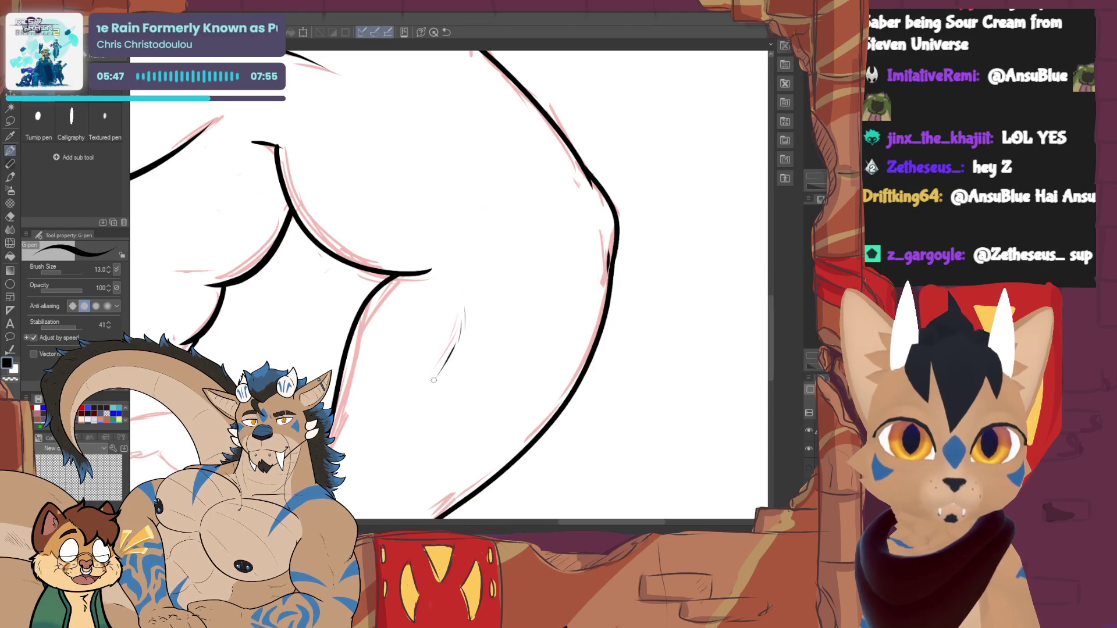
mouse_move(491, 336)
mouse_down()
mouse_move(433, 304)
mouse_move(435, 363)
mouse_up()
key(ctrl+z)
drag(394, 321, 422, 348)
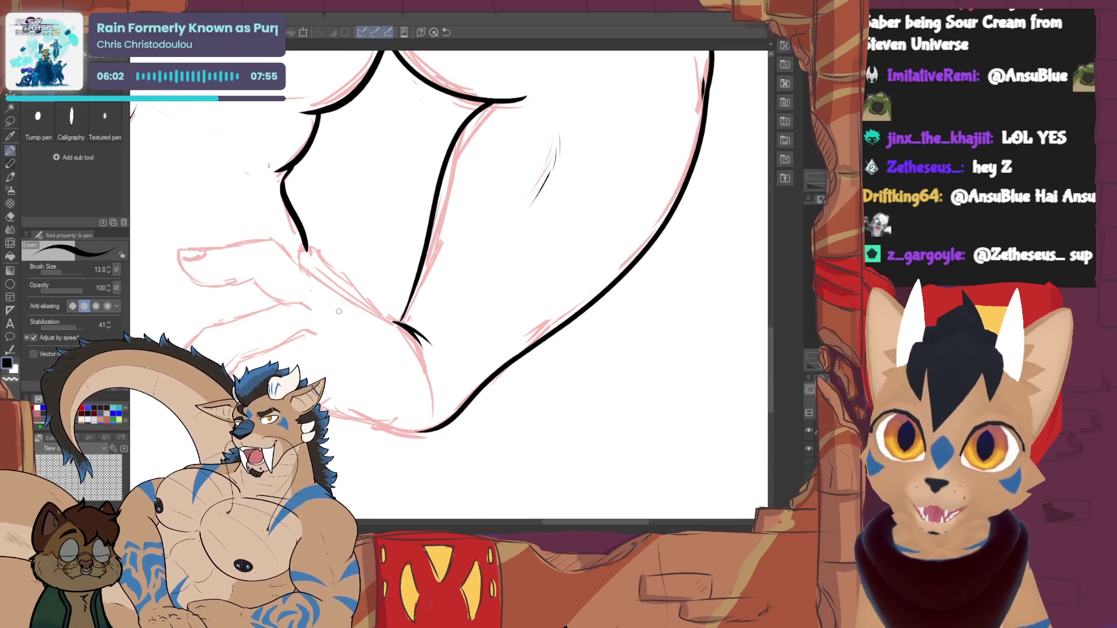
- Ink the forearm and the thumb's upper edge of the hand on the hip
drag(339, 312, 465, 386)
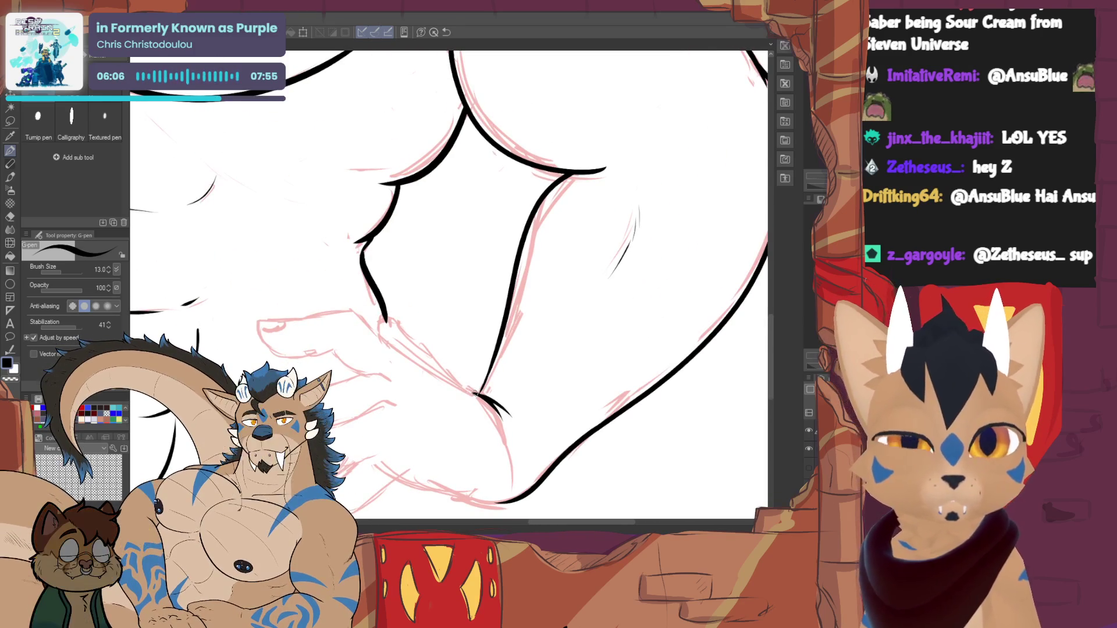
mouse_move(478, 396)
mouse_down()
mouse_move(353, 309)
mouse_move(286, 318)
mouse_up()
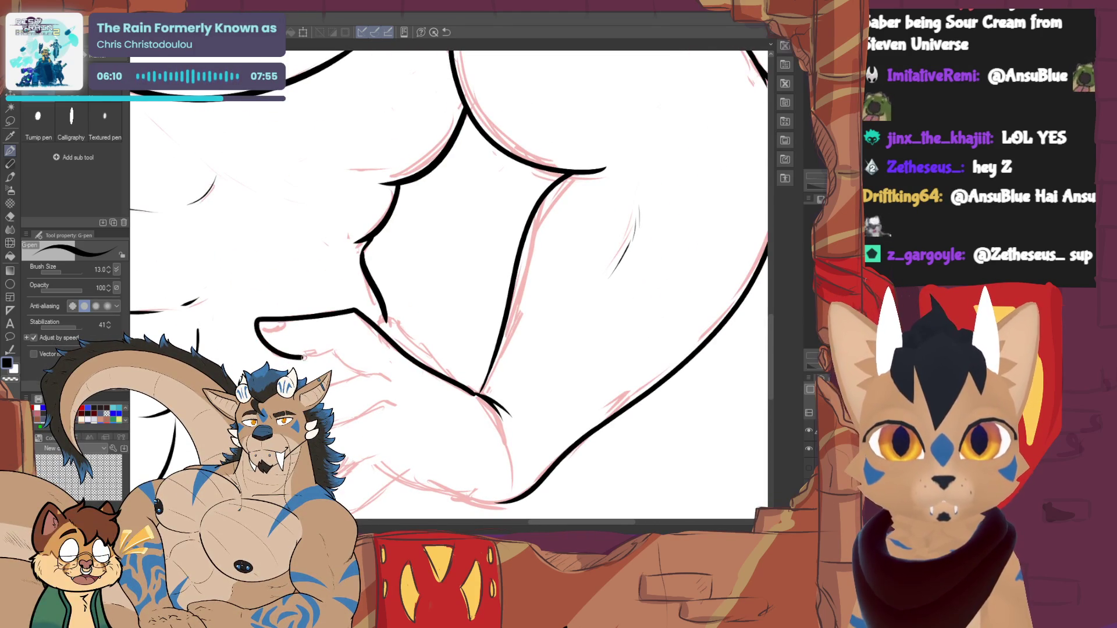
key(ctrl+z)
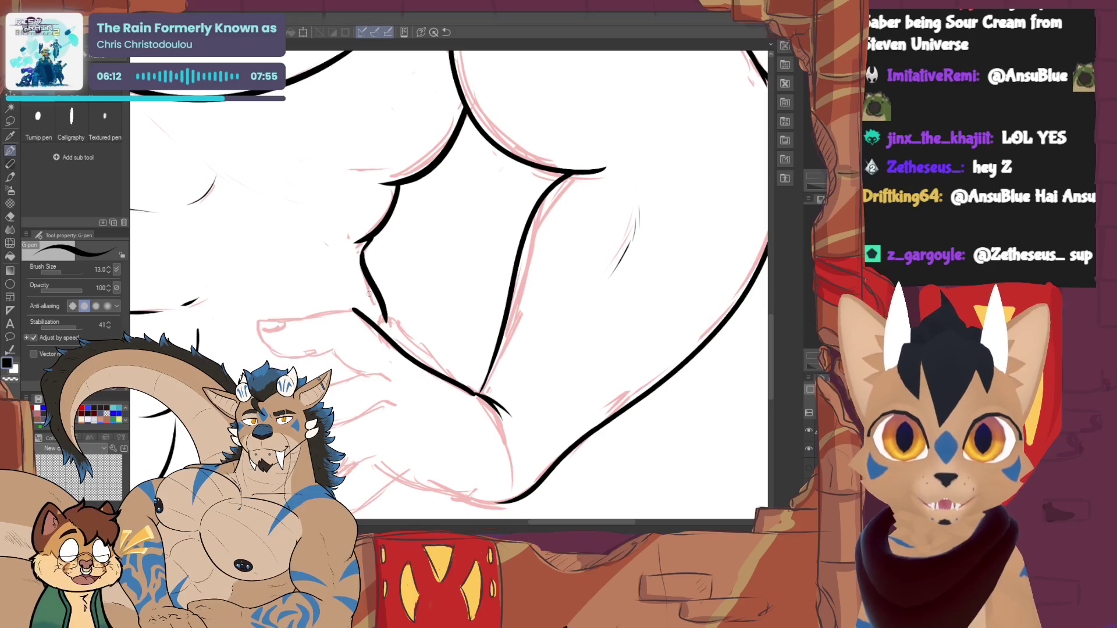
drag(355, 309, 260, 320)
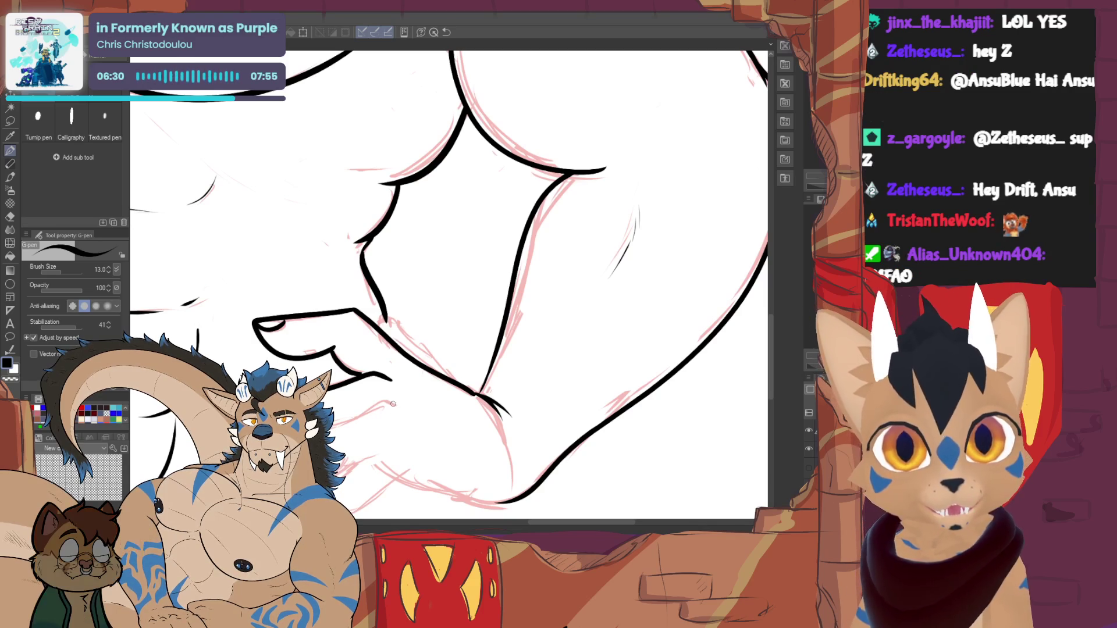
- Ink the remaining fingers, the lowest fingertip's nail and the hand's lower edge
drag(392, 404, 335, 426)
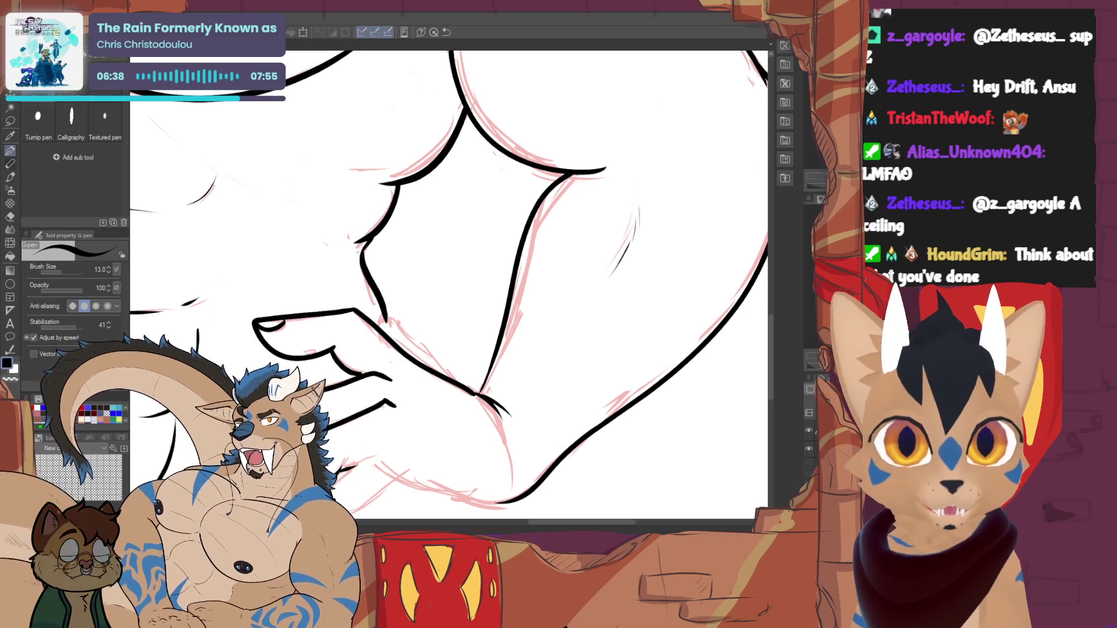
scroll(506, 279, down, 3)
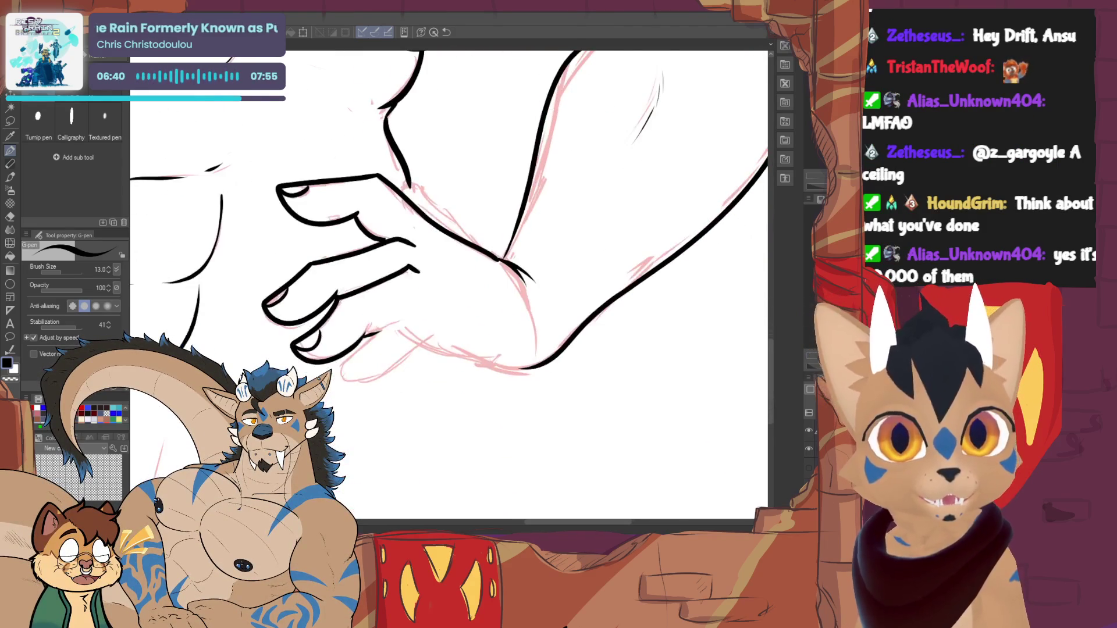
mouse_move(397, 318)
mouse_down()
mouse_move(357, 349)
mouse_move(395, 381)
mouse_move(424, 340)
mouse_move(419, 302)
mouse_move(439, 309)
mouse_up()
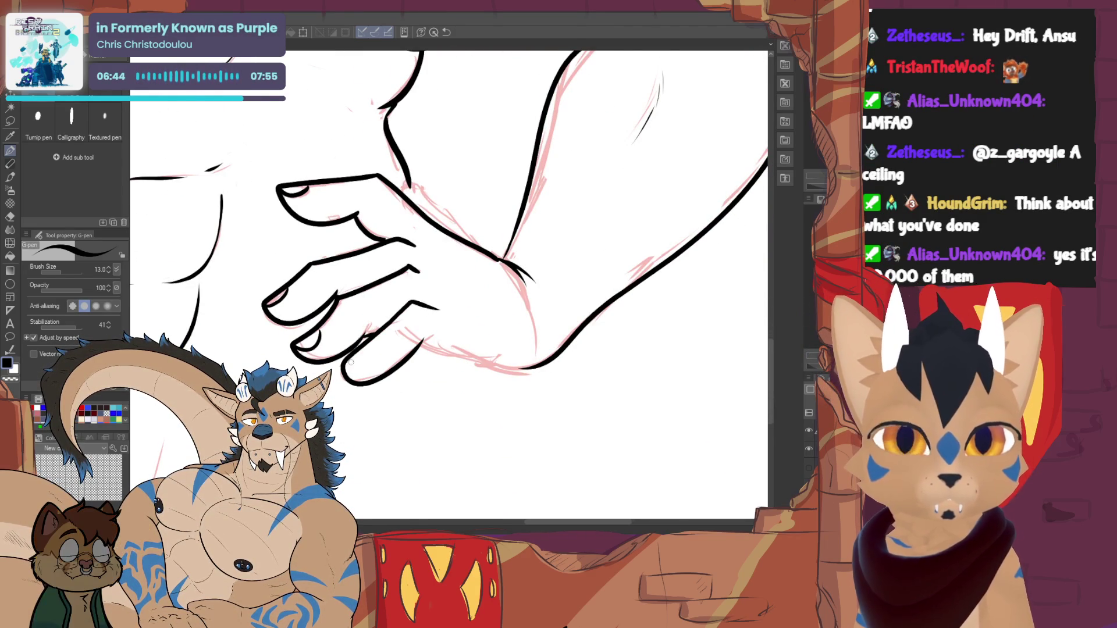
drag(368, 359, 364, 373)
key(ctrl+z)
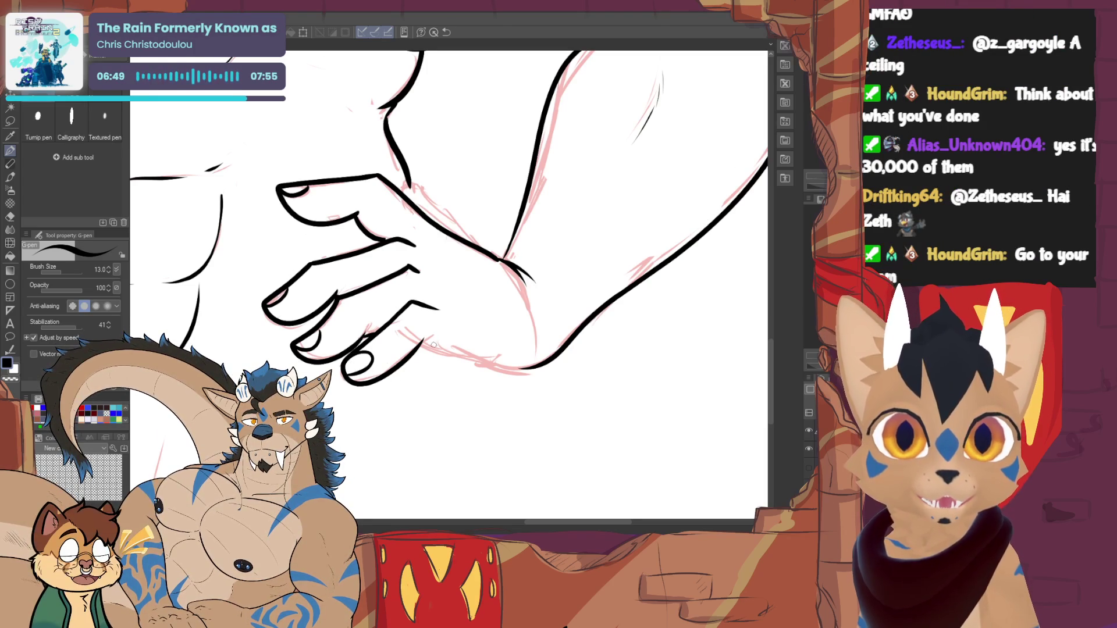
mouse_move(414, 348)
mouse_down()
mouse_move(441, 342)
mouse_move(531, 367)
mouse_up()
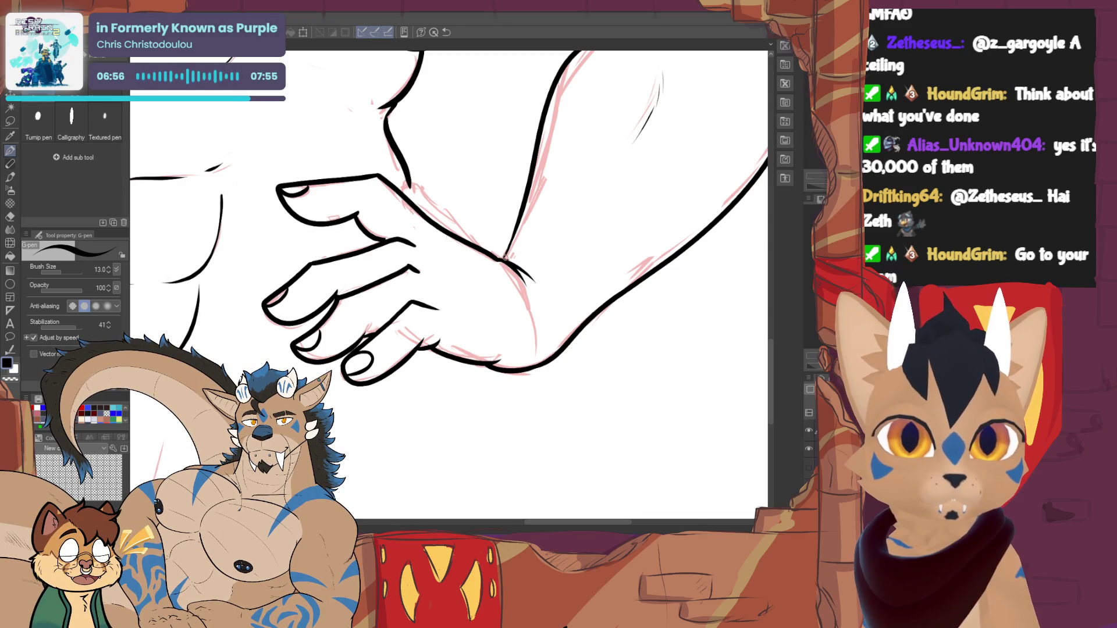
- Add a short ink line under the pec
scroll(448, 285, up, 10)
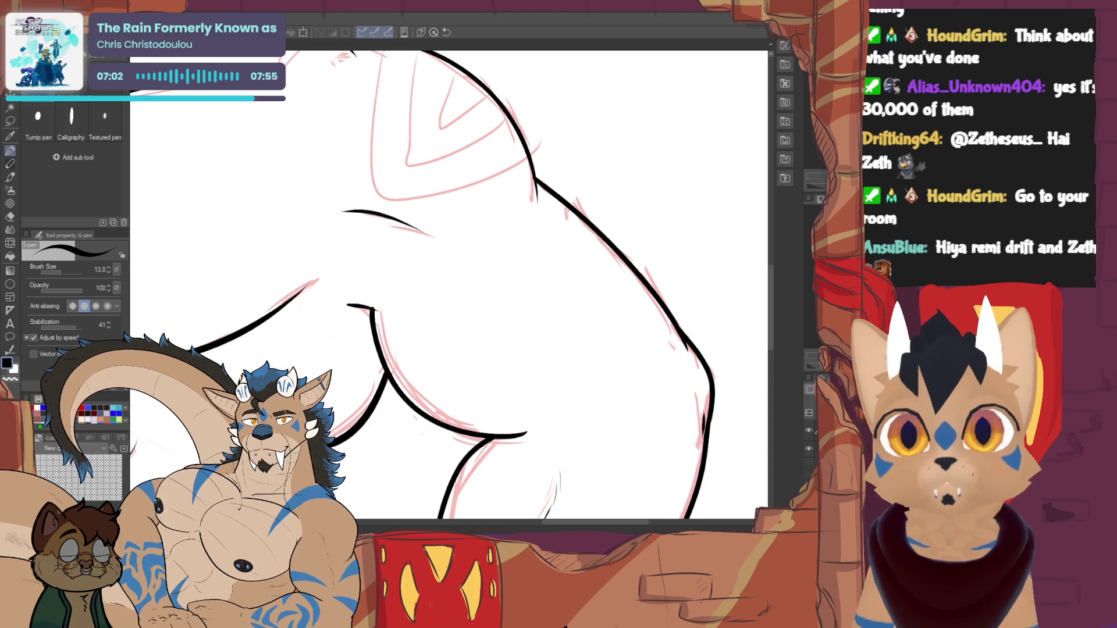
drag(407, 291, 533, 215)
drag(409, 364, 380, 358)
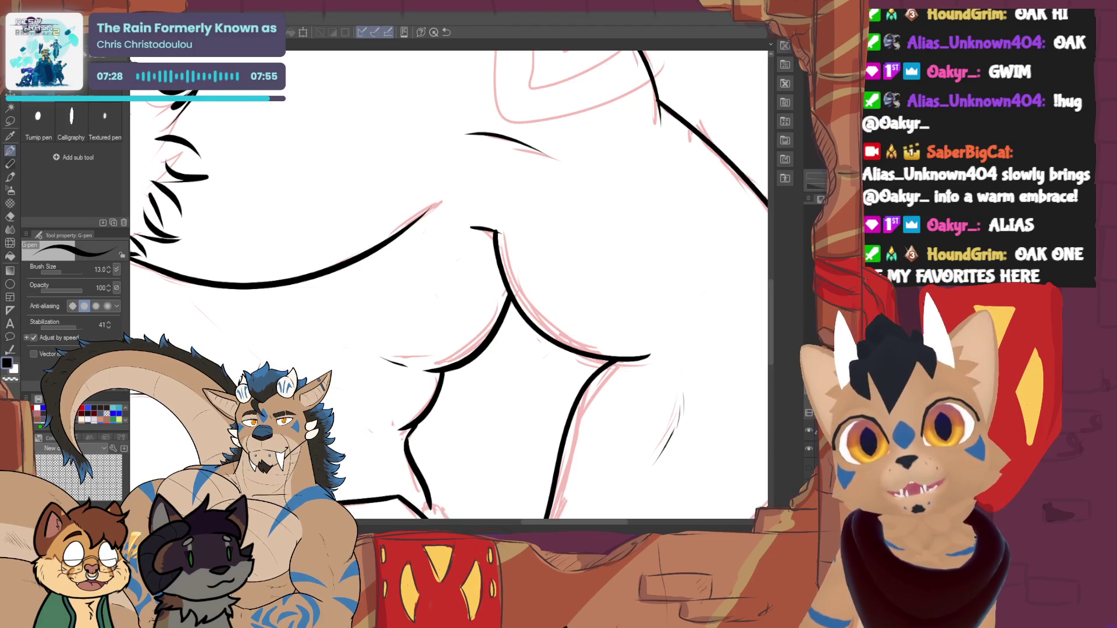
- Ink the belly's bottom curve, extend the left body contour and add a finger line
scroll(367, 300, down, 10)
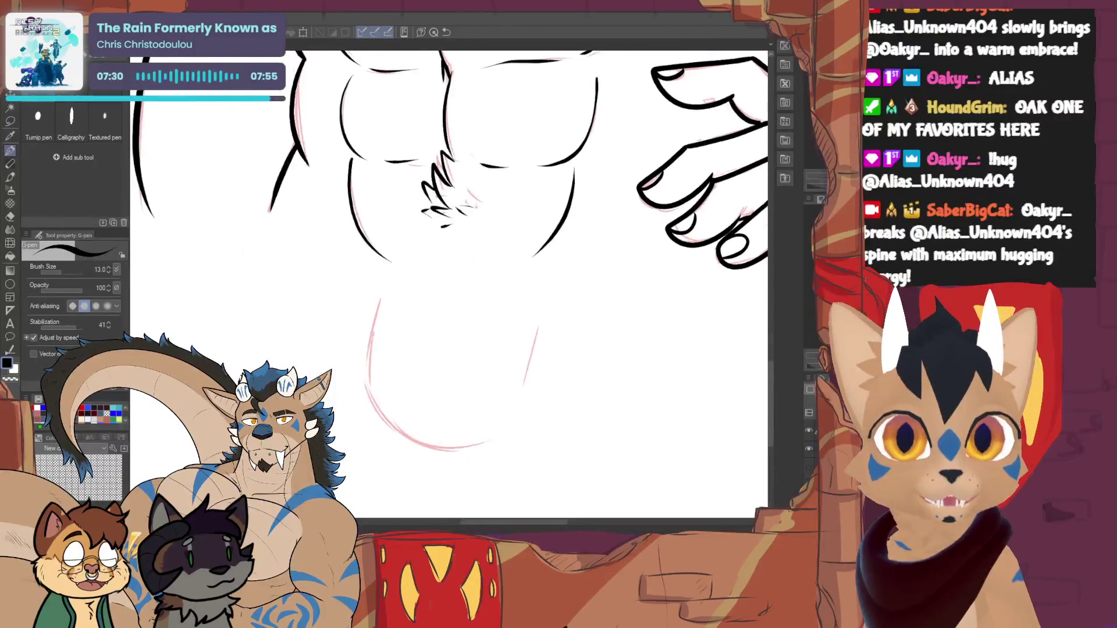
drag(361, 419, 462, 450)
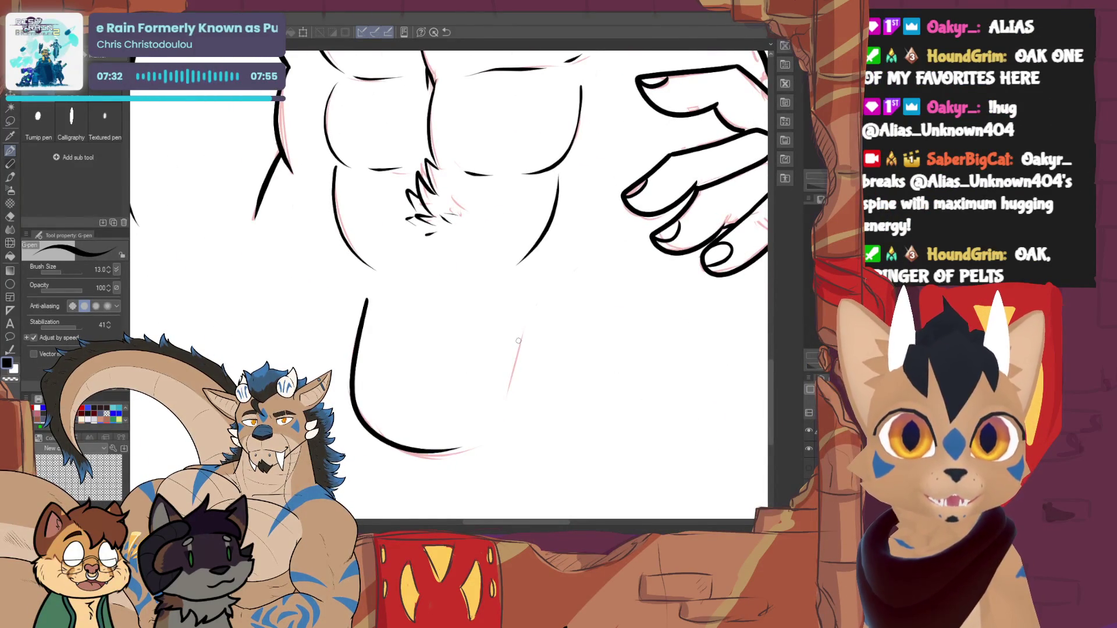
drag(512, 360, 508, 416)
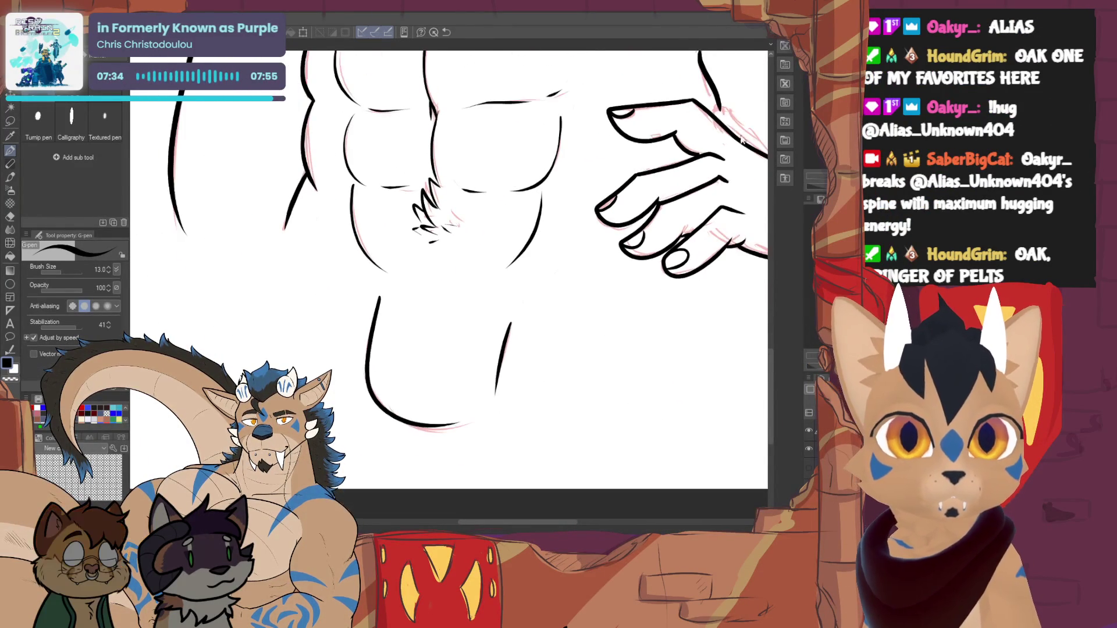
key(ctrl+z)
drag(289, 214, 273, 243)
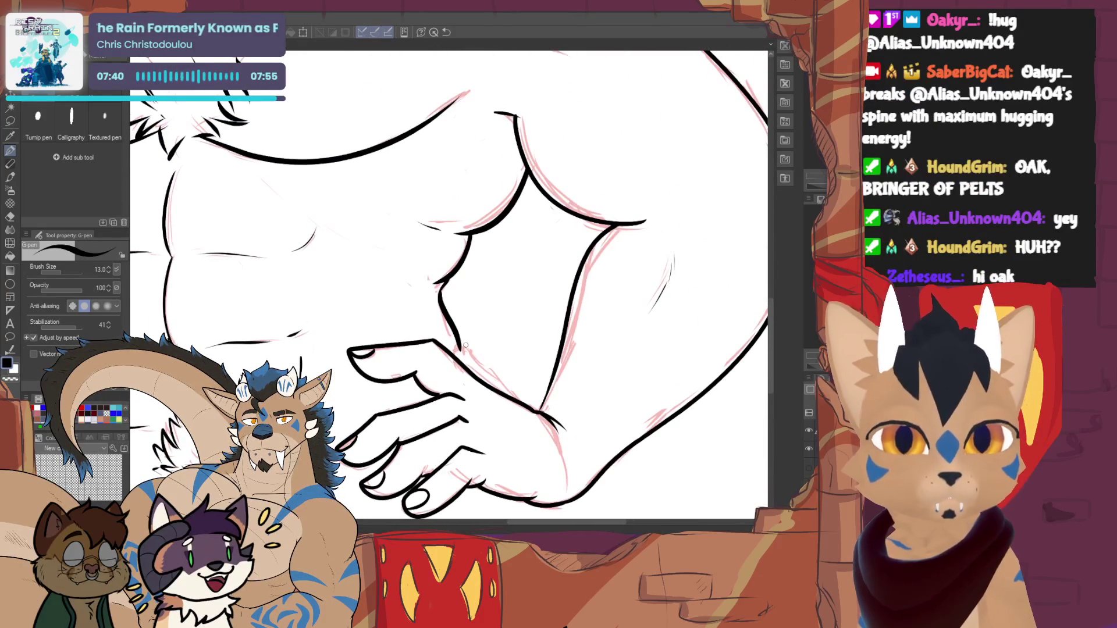
drag(516, 396, 462, 342)
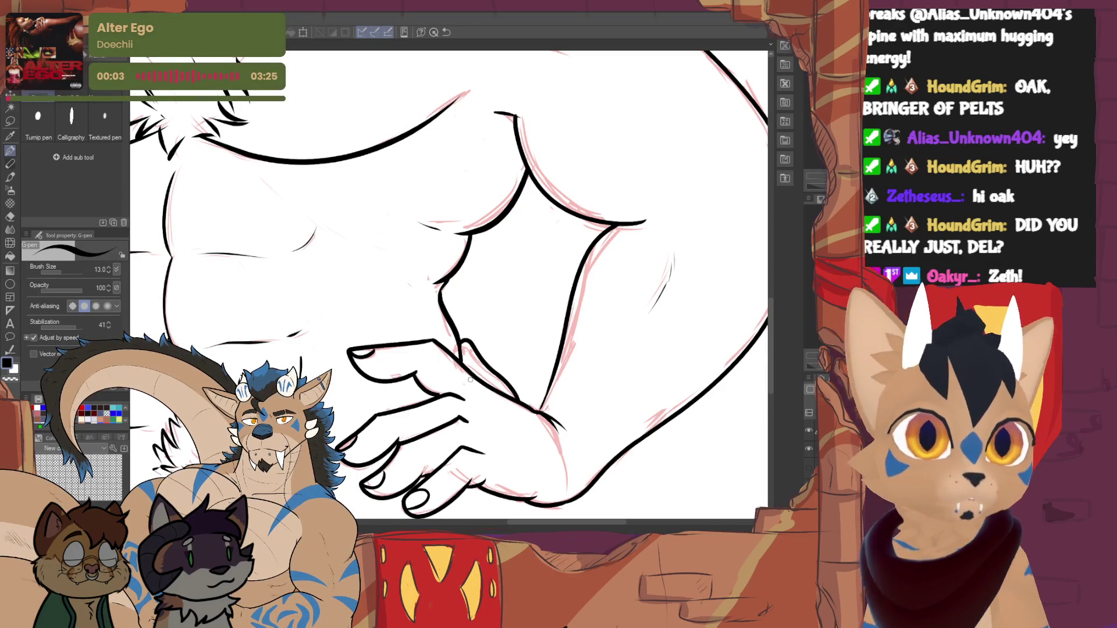
- Zoom in on the face and draw a short fur strand beside the right cheek
scroll(471, 380, up, 10)
scroll(449, 285, down, 5)
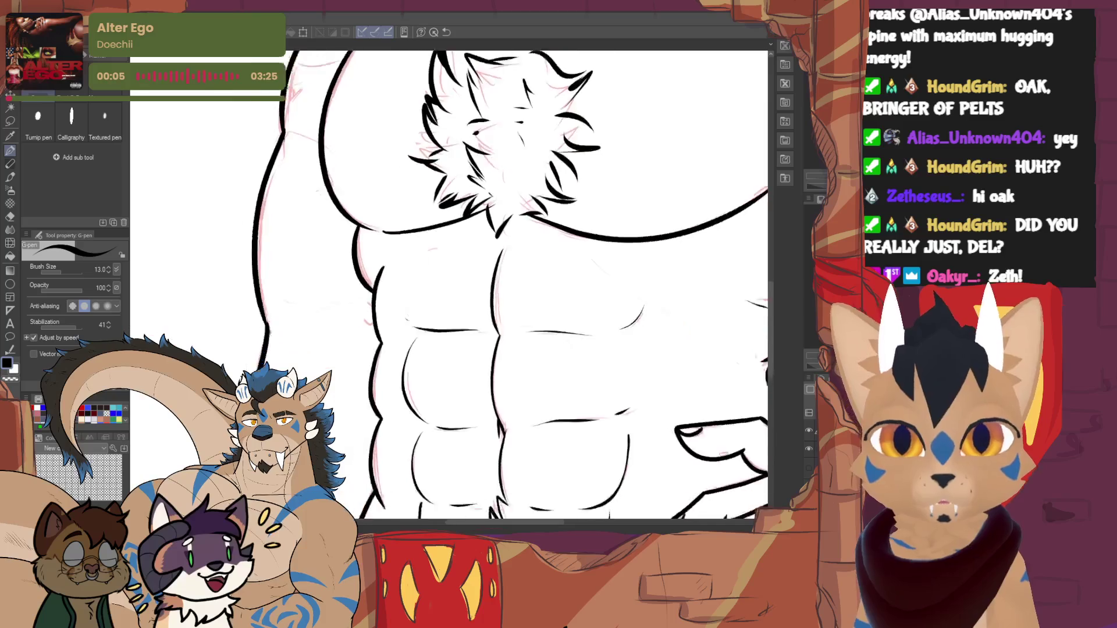
scroll(448, 285, down, 5)
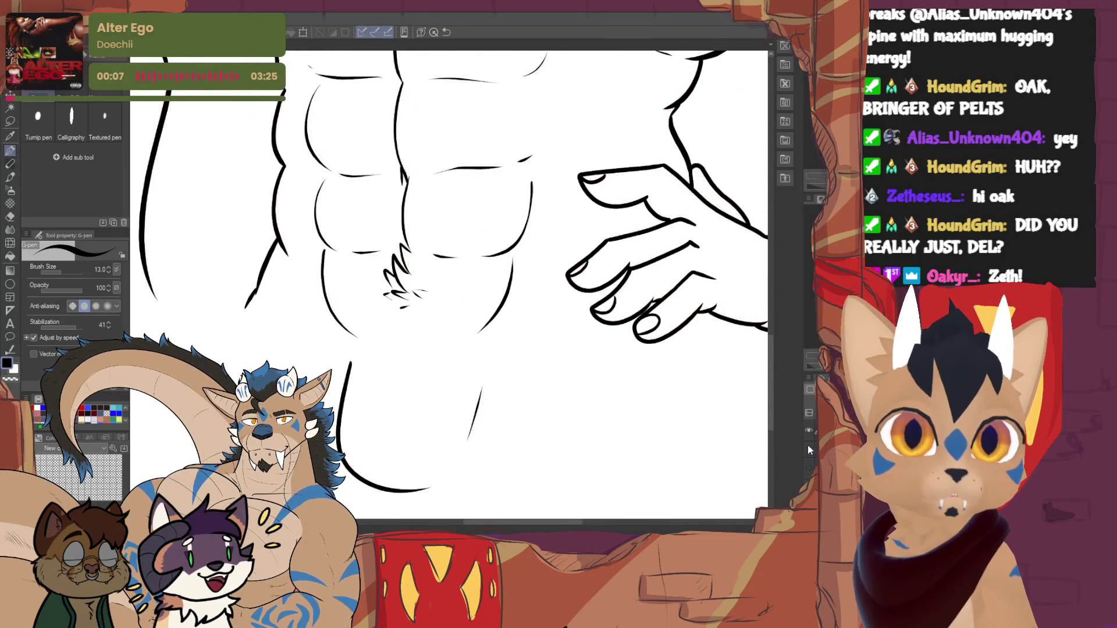
scroll(448, 286, up, 5)
key(ctrl+minus)
key(ctrl+minus)
key(ctrl+minus)
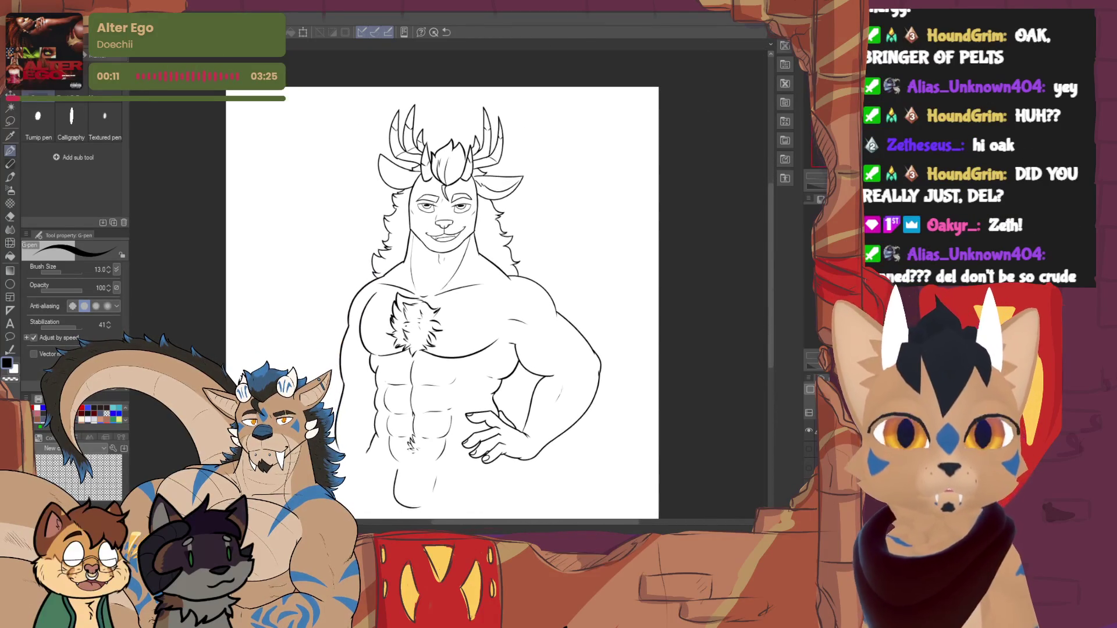
key(ctrl+plus)
key(ctrl+plus)
key(ctrl+plus)
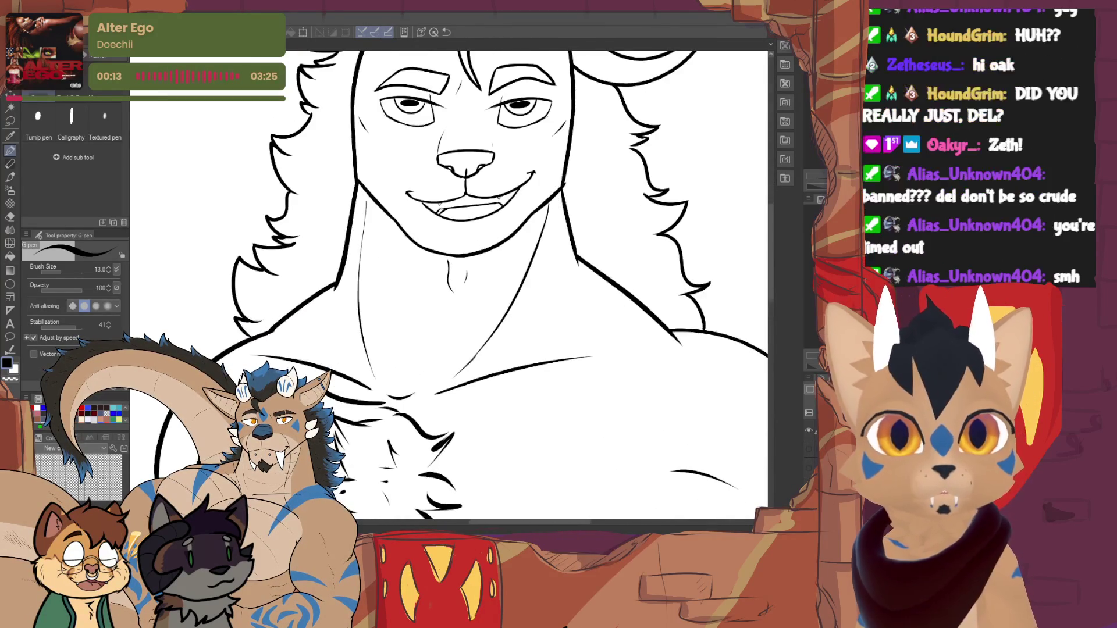
drag(465, 233, 528, 274)
drag(365, 322, 201, 325)
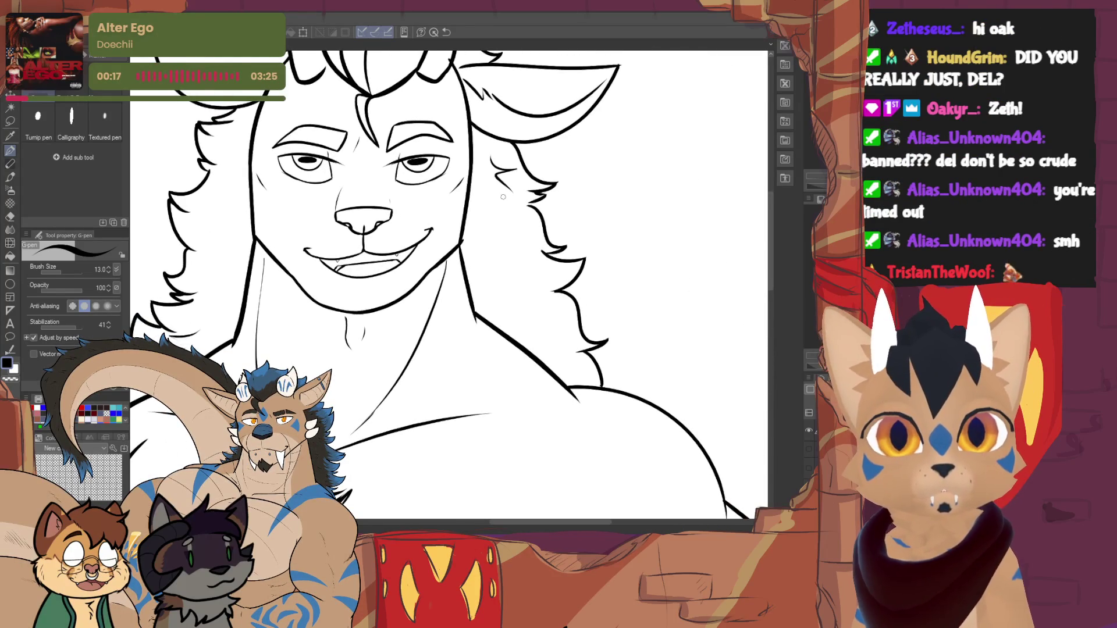
drag(502, 239, 520, 255)
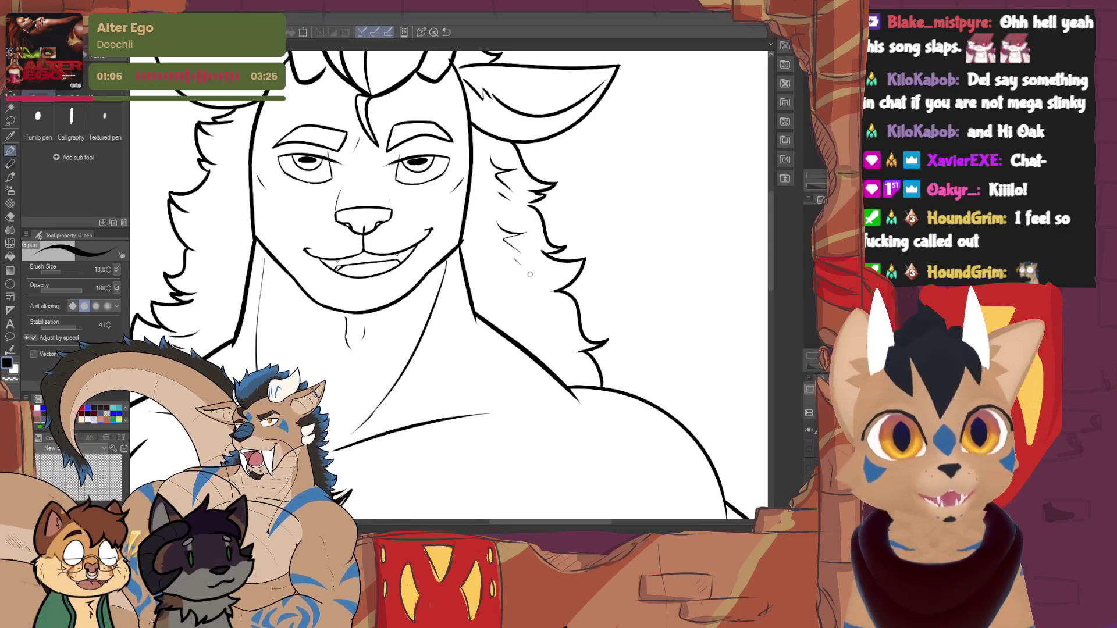
- Zoom out to fit the whole inked figure in the window
key(e)
key(p)
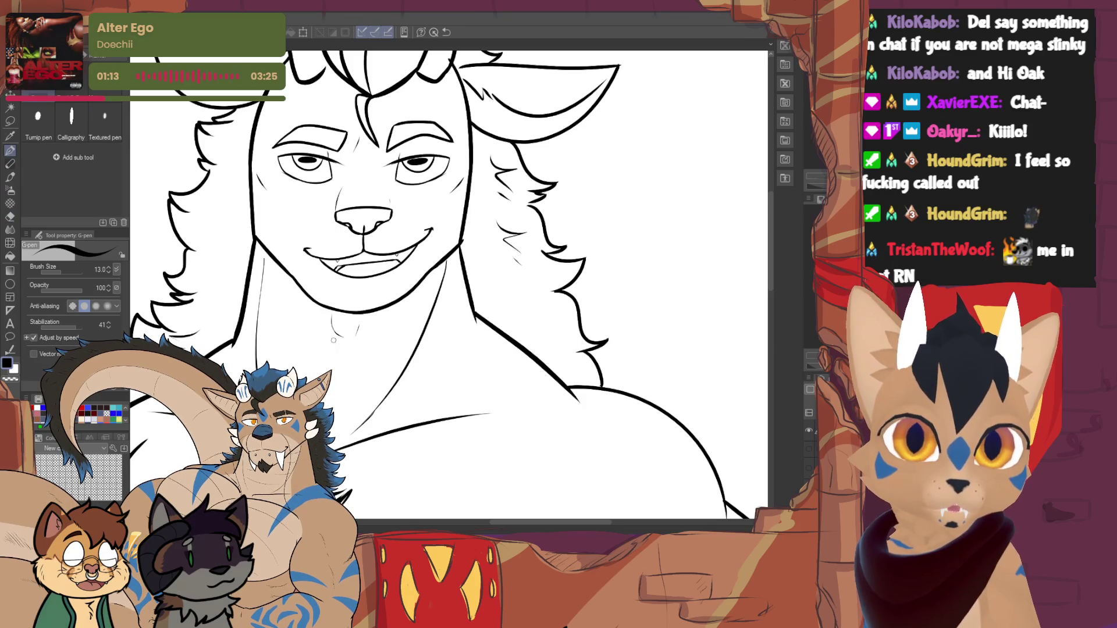
key(ctrl+0)
key(ctrl+minus)
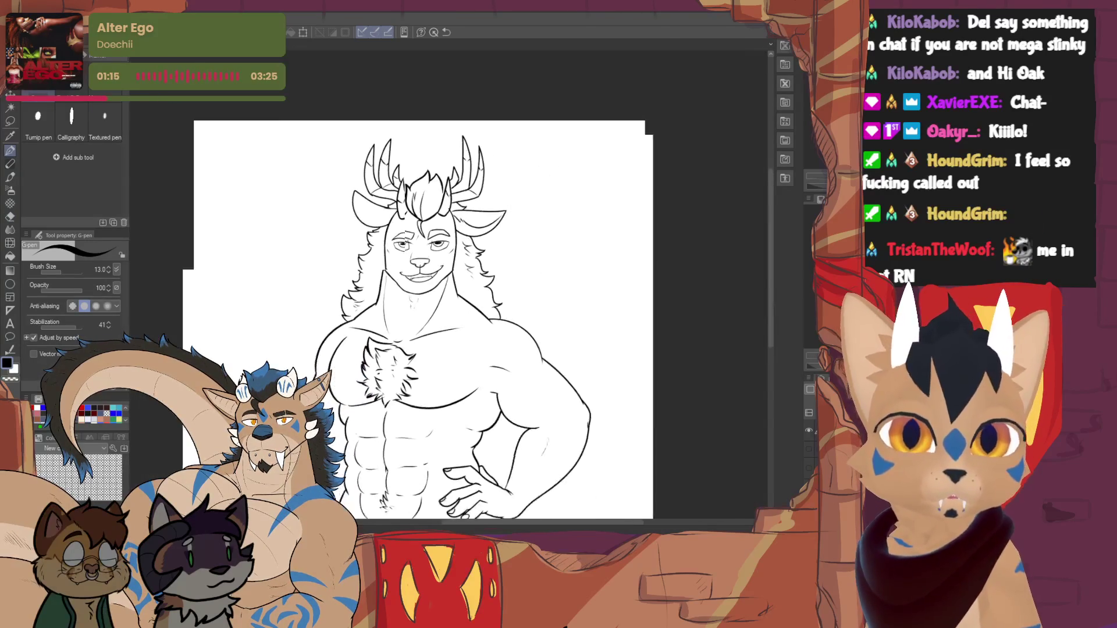
- Zoom in on the face and chest and ink two short fur strokes below the neck
key(ctrl+plus)
key(ctrl+plus)
key(ctrl+plus)
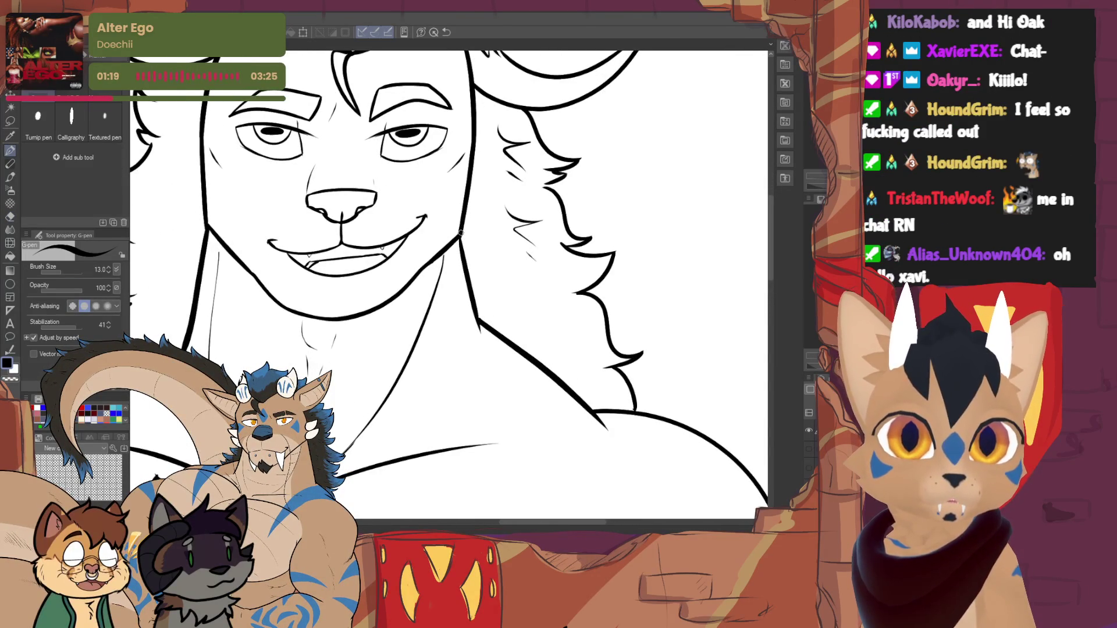
mouse_move(466, 236)
mouse_down()
mouse_move(546, 260)
mouse_move(583, 348)
mouse_up()
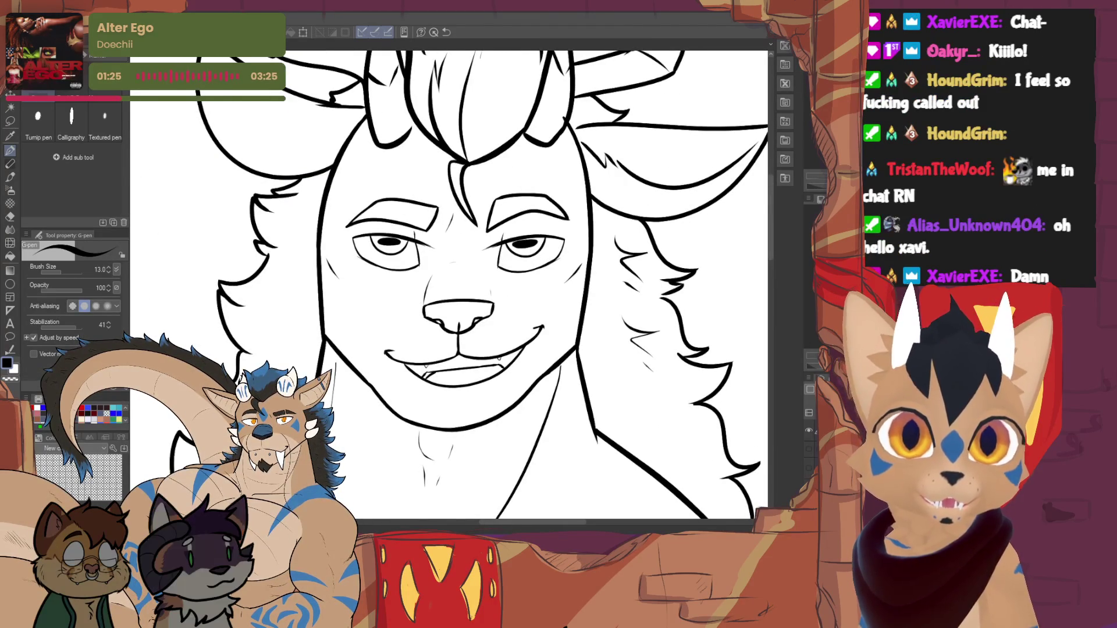
scroll(462, 264, down, 5)
scroll(450, 288, up, 4)
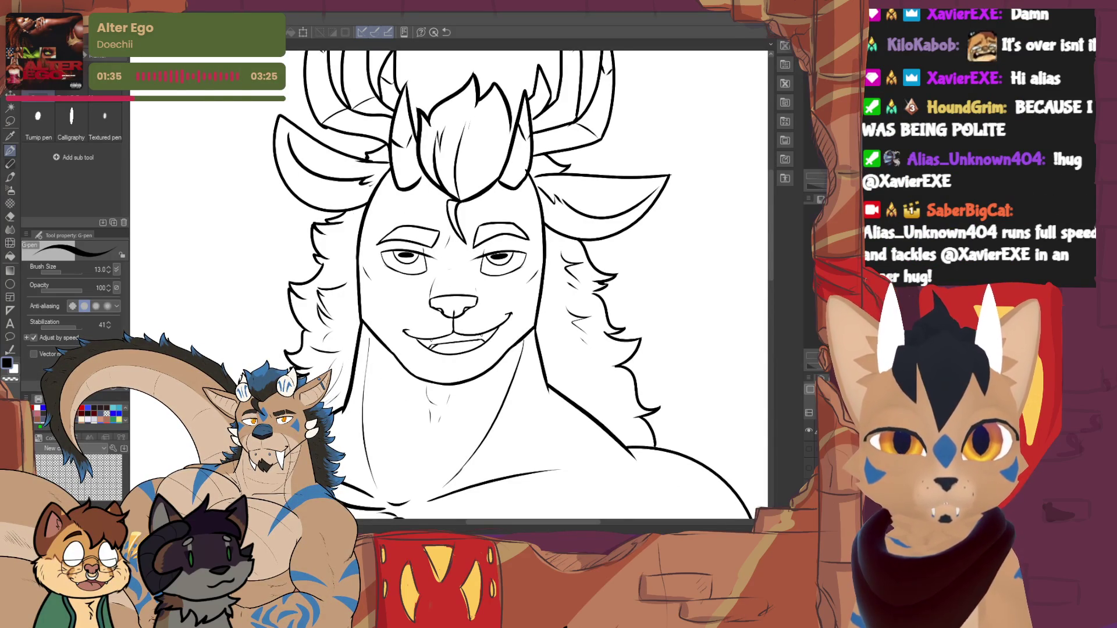
drag(465, 291, 408, 365)
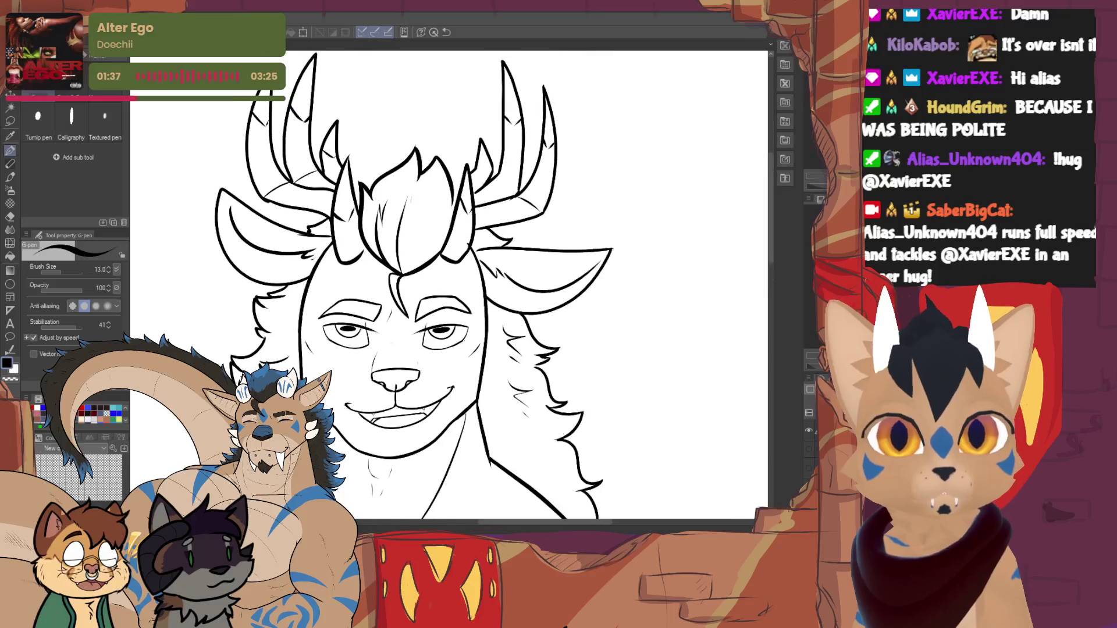
mouse_move(510, 414)
mouse_down()
mouse_move(425, 373)
mouse_move(442, 390)
mouse_up()
drag(439, 387, 465, 396)
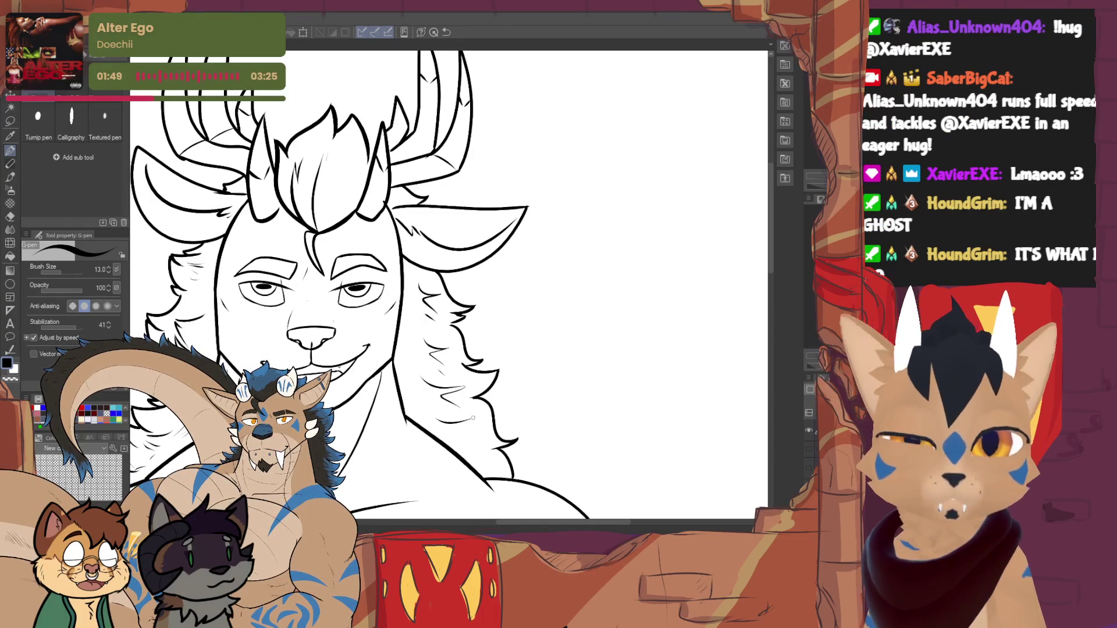
- Alternate between the Vector eraser and G-pen while reviewing the antlers, face, neck and chest
key(e)
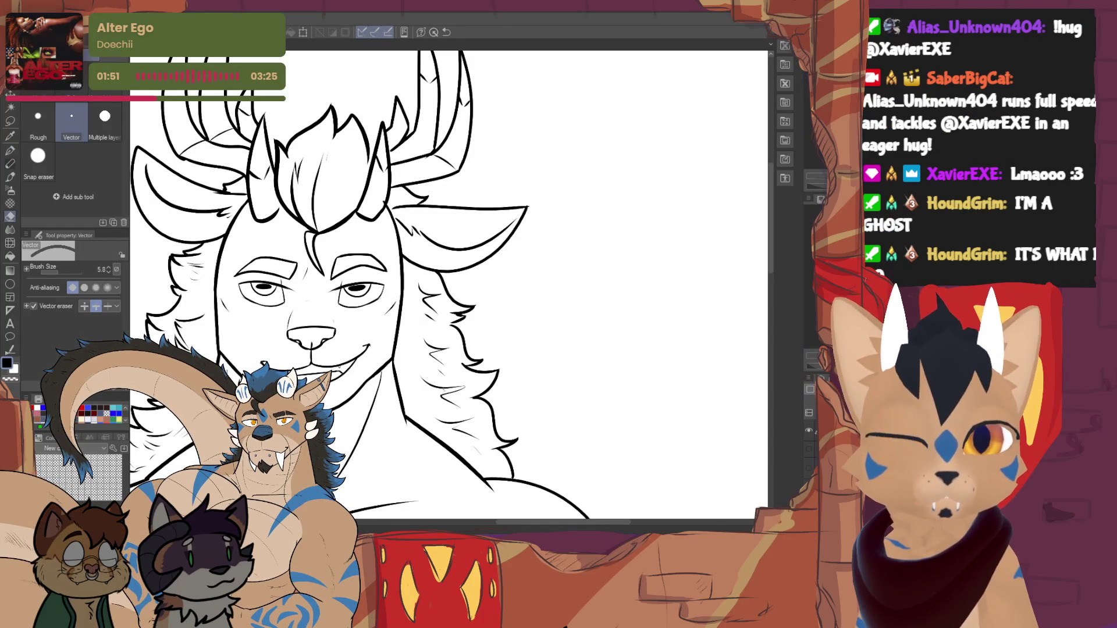
key(p)
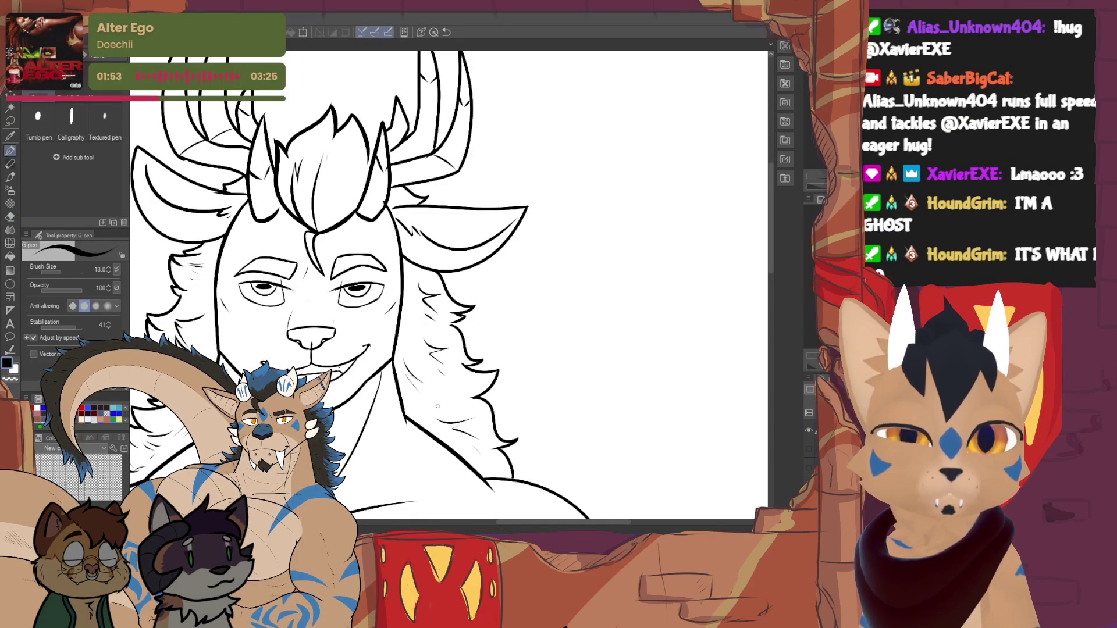
key(e)
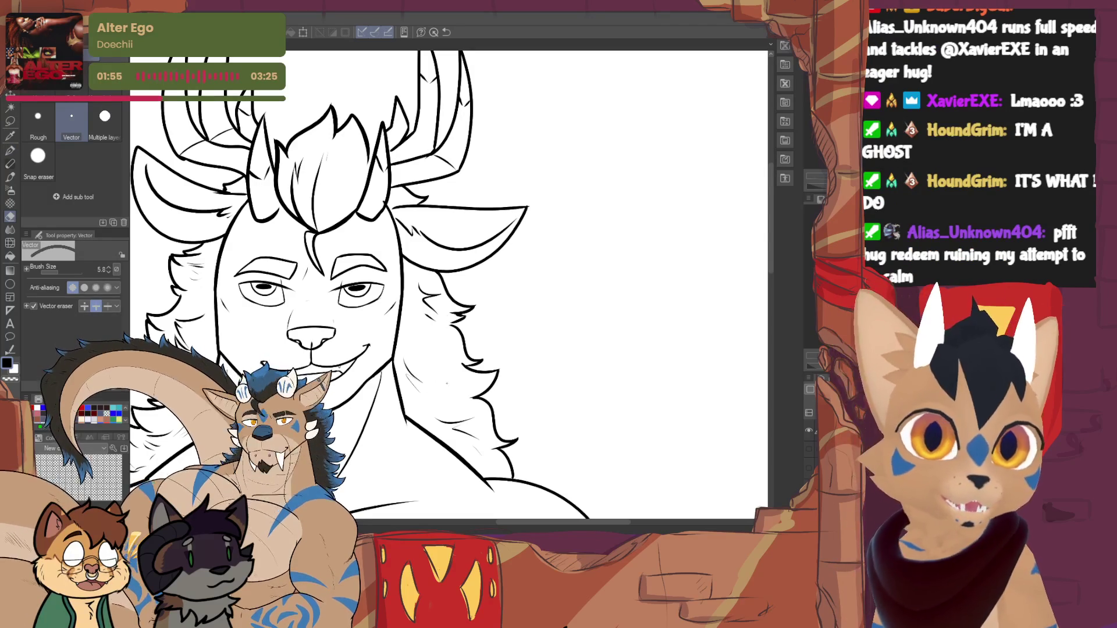
key(p)
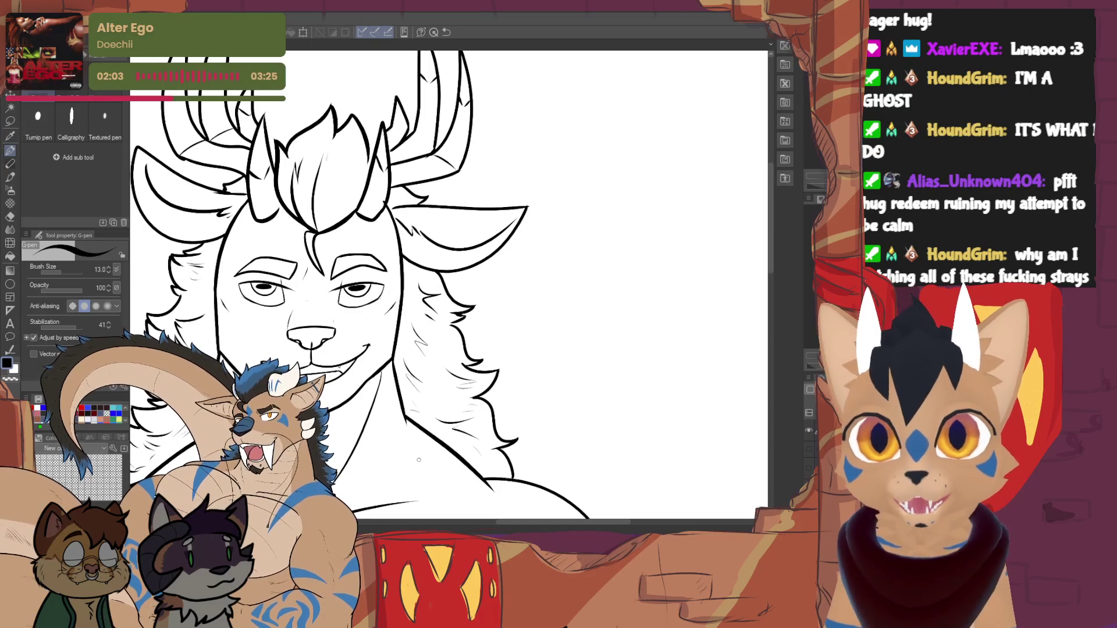
drag(407, 261, 448, 308)
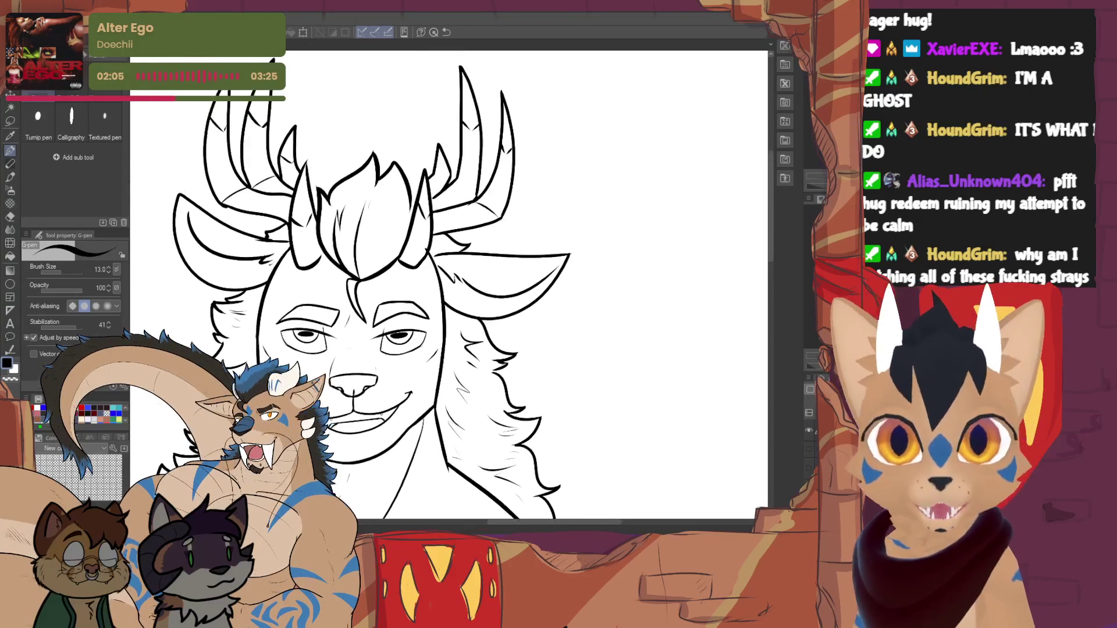
key(e)
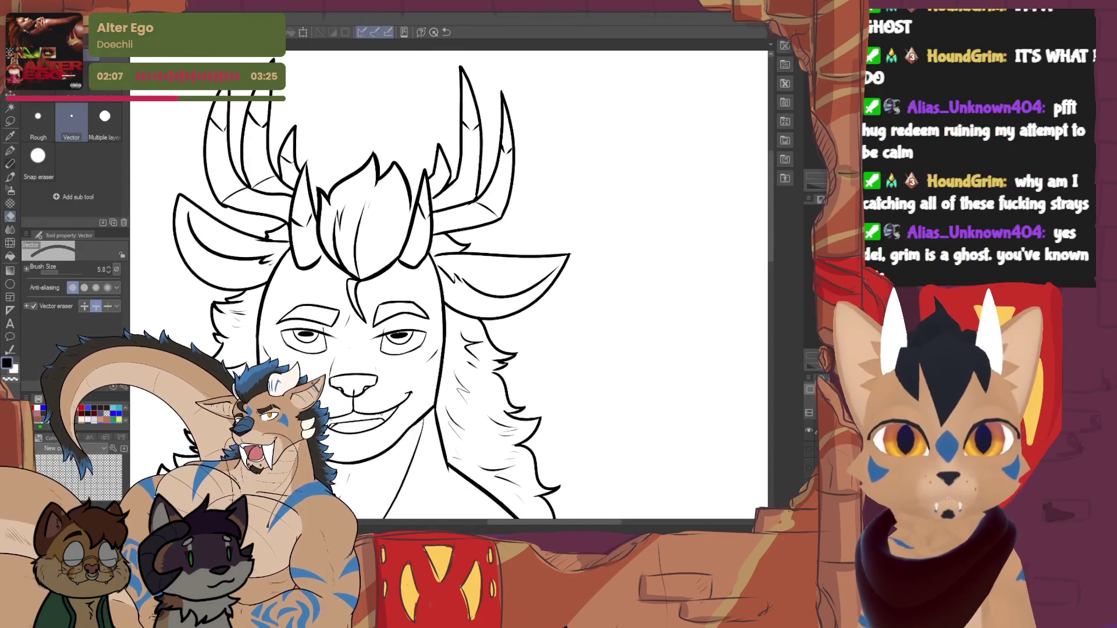
key(p)
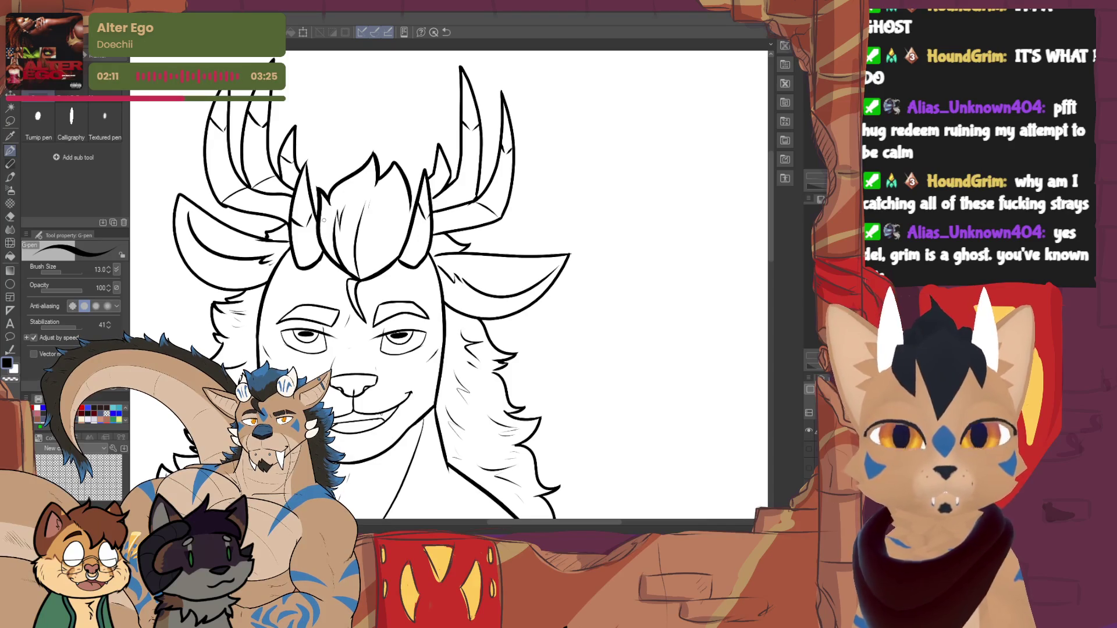
key(e)
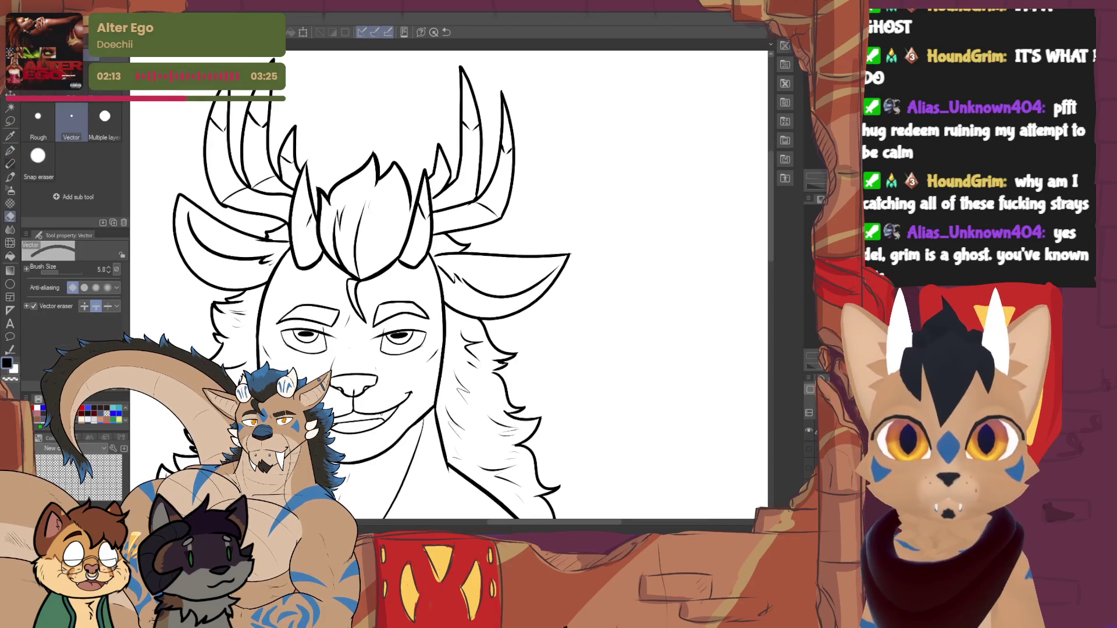
key(p)
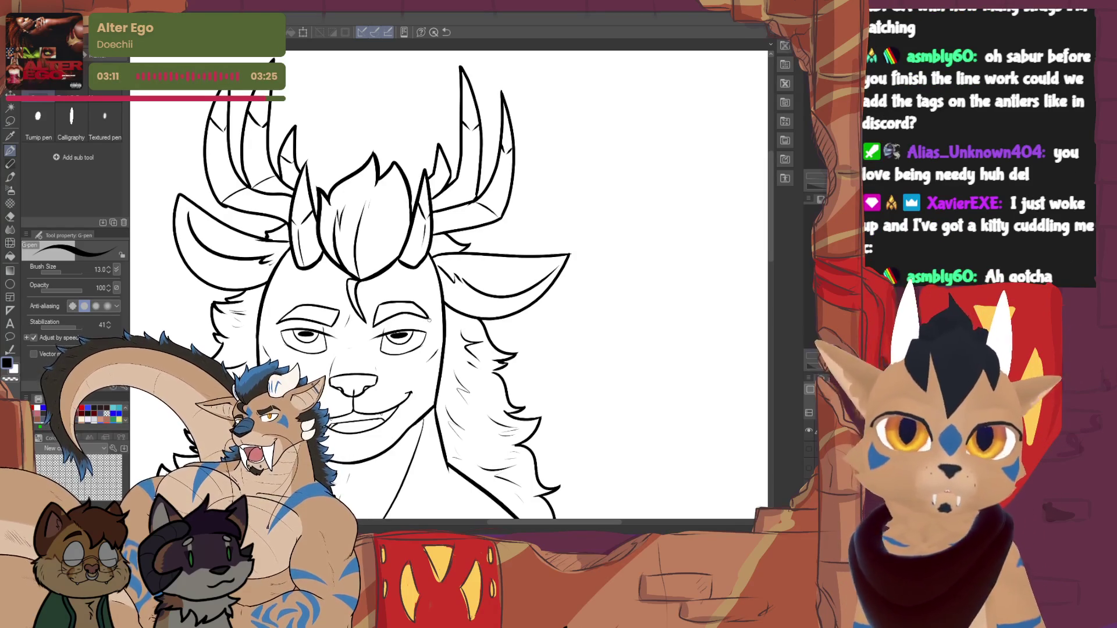
mouse_move(429, 320)
mouse_down()
mouse_move(442, 6)
mouse_move(465, 85)
mouse_move(500, 104)
mouse_up()
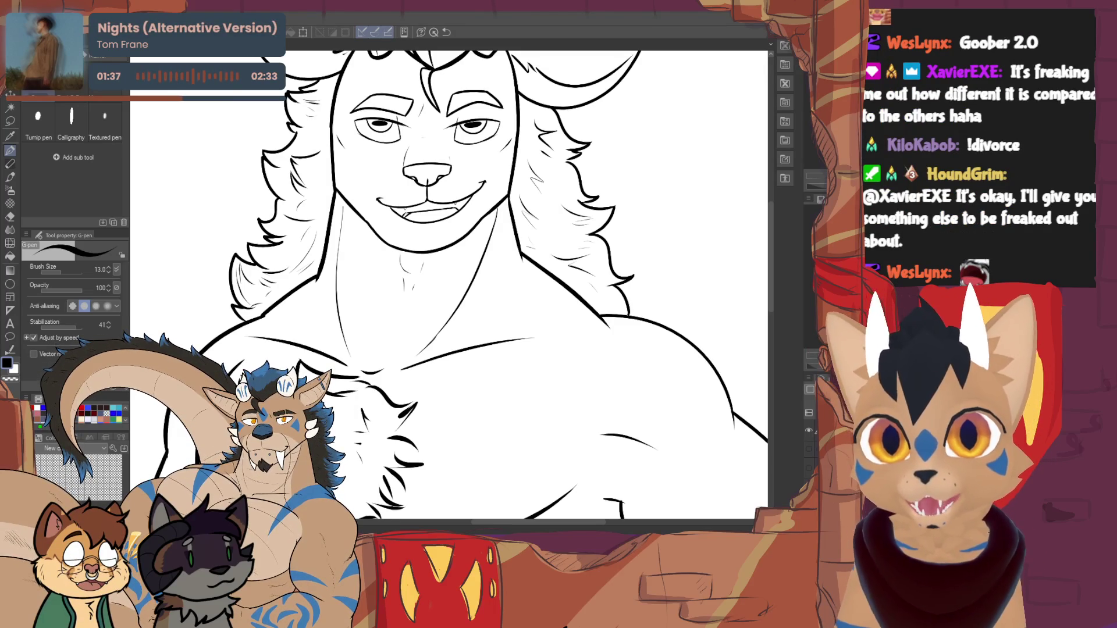
- Switch from the deer lineart to the lion portrait, then to the green character headshot
key(ctrl+Tab)
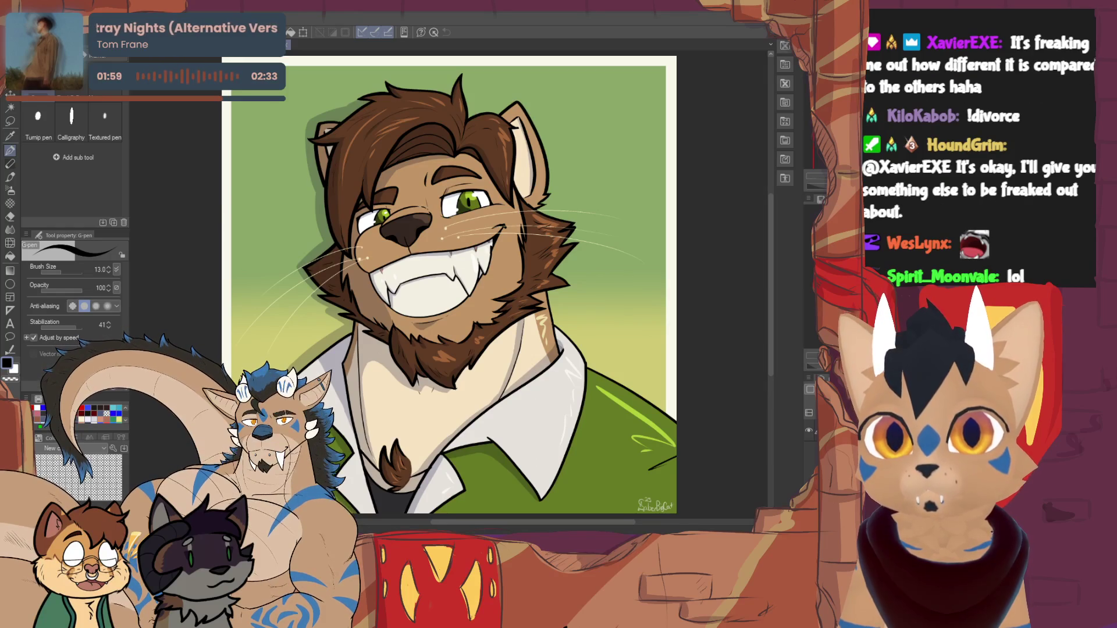
key(ctrl+w)
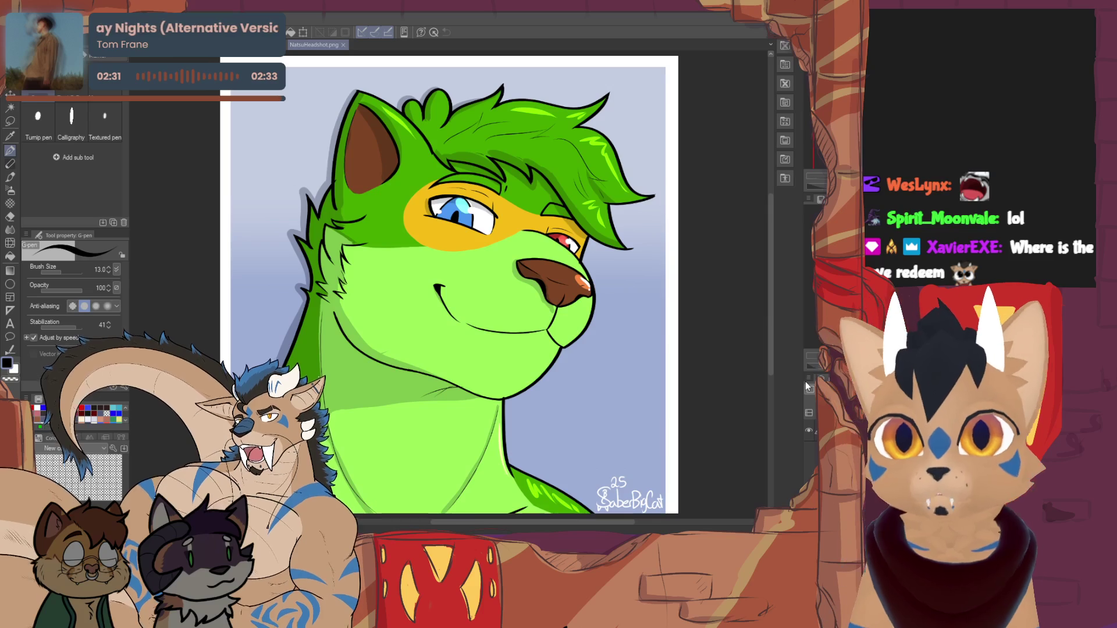
- Close NatsuHeadshot.png and the lion portrait to return to the deer lineart
click(343, 45)
click(343, 45)
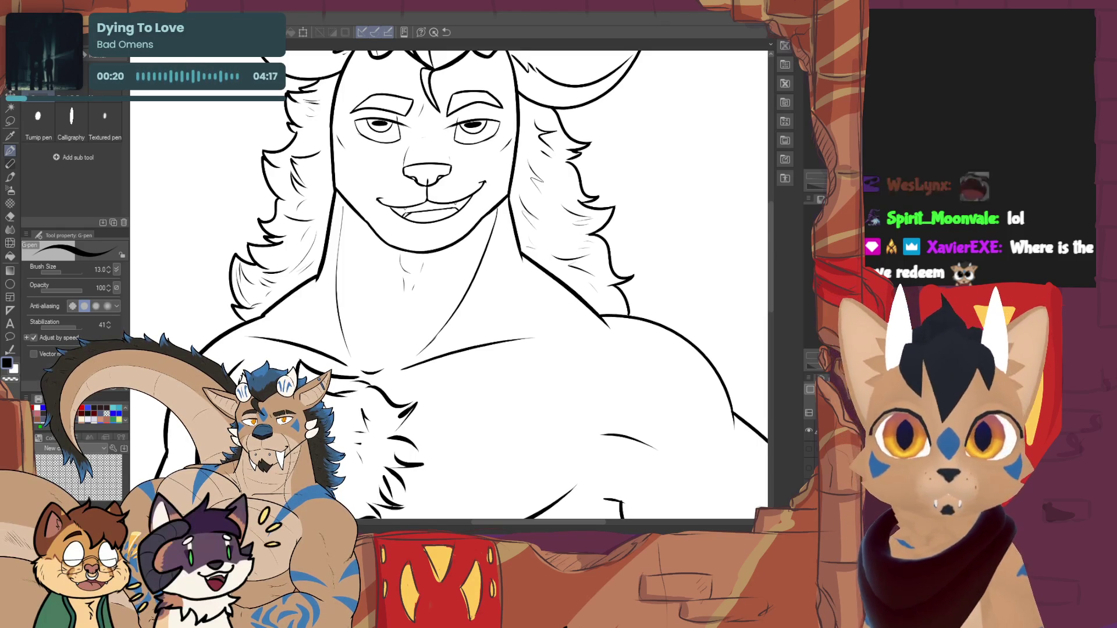
- Zoom out to see the figure from antler tips to hip, then zoom back in slightly
scroll(460, 285, up, 3)
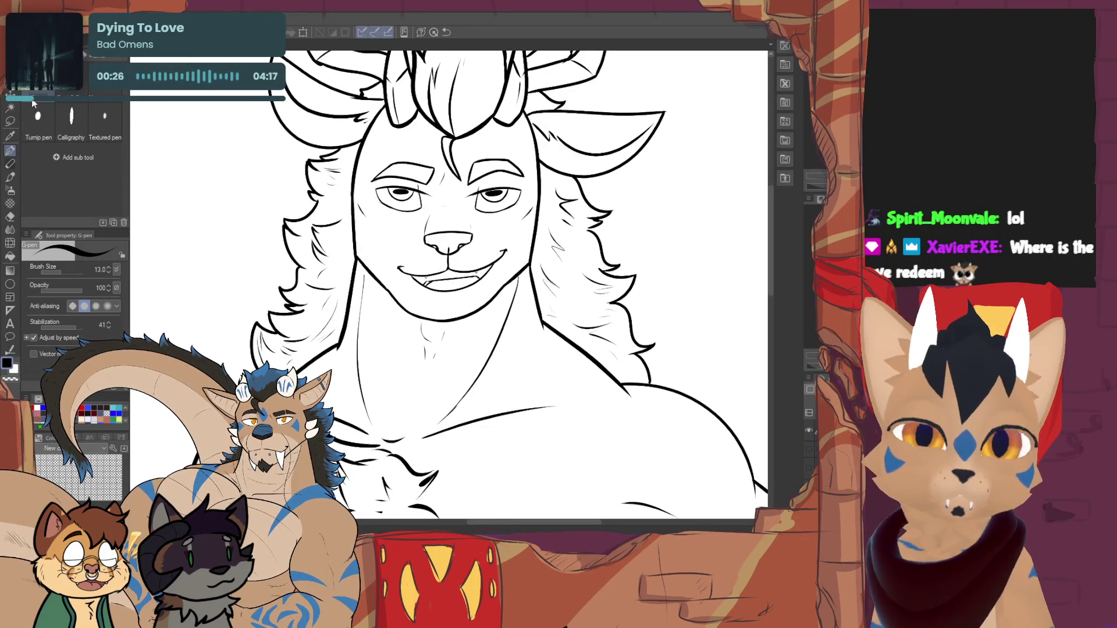
scroll(448, 285, down, 5)
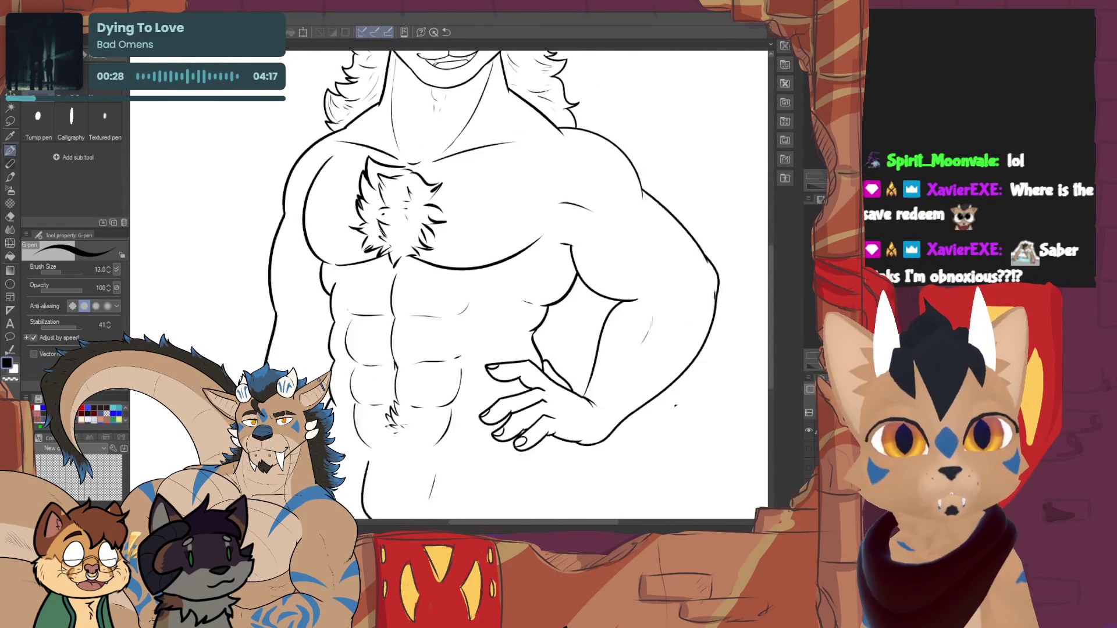
scroll(443, 285, down, 5)
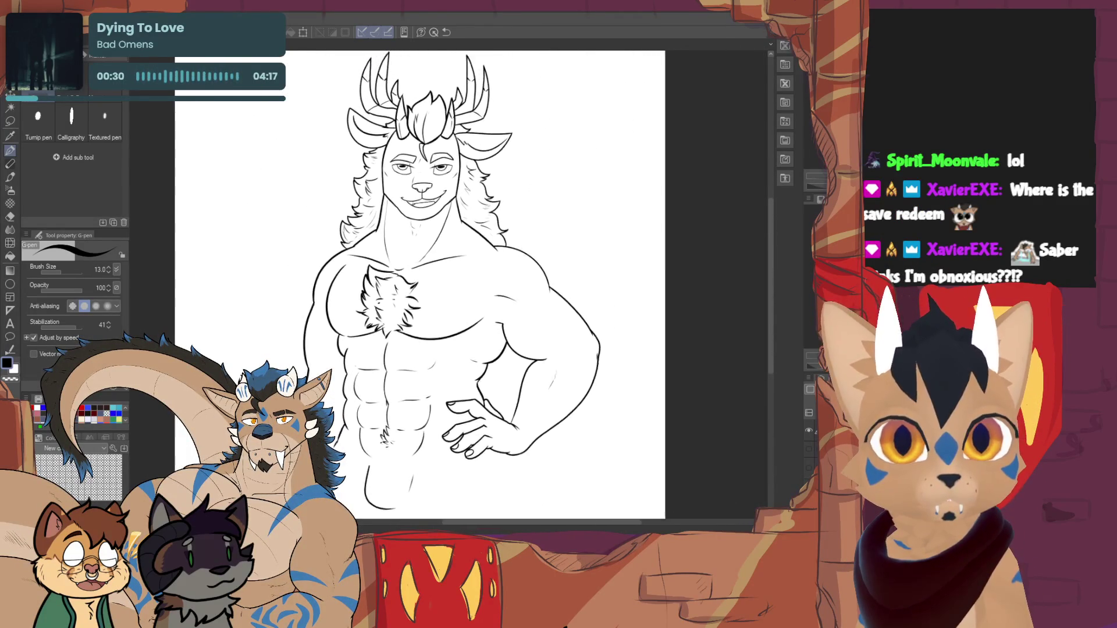
scroll(419, 285, up, 3)
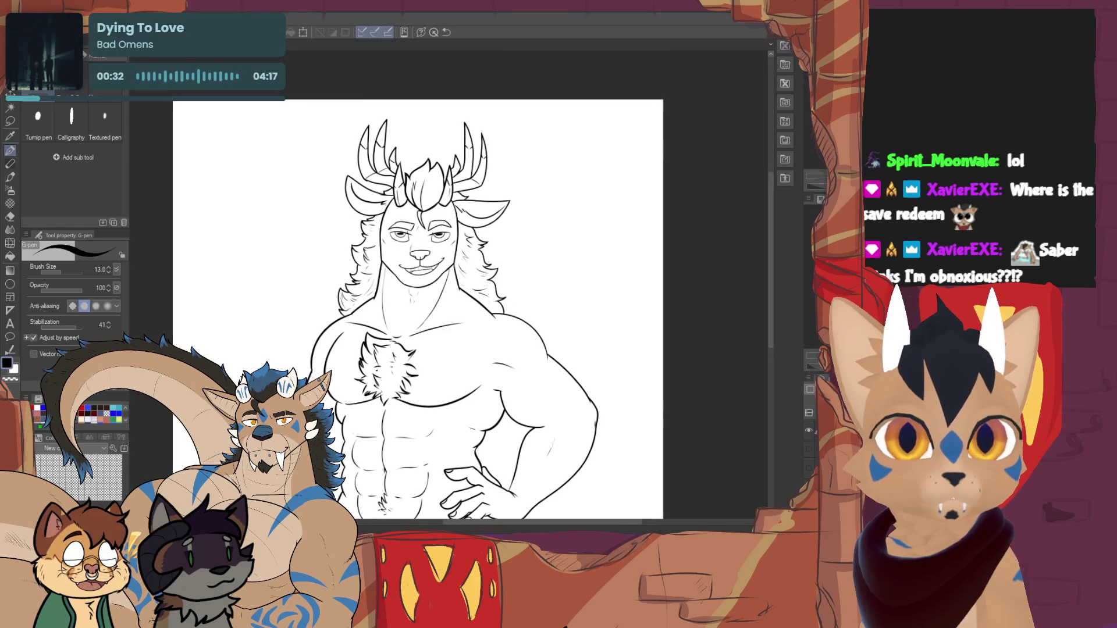
scroll(457, 296, up, 2)
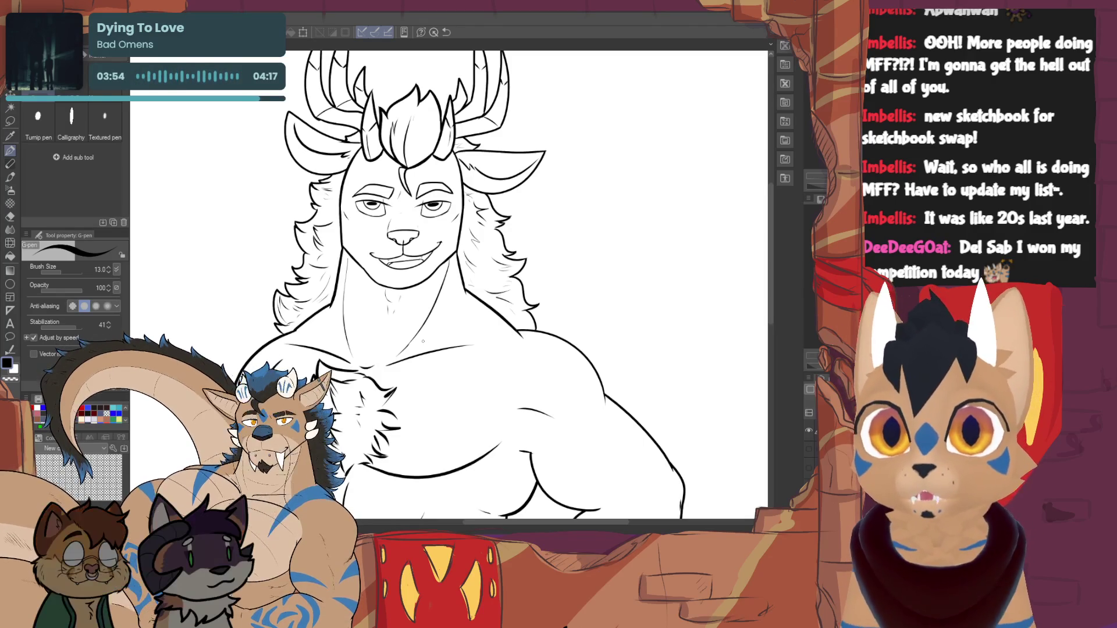
- Scroll the view down from the inked face and shoulders toward the torso
scroll(423, 342, down, 10)
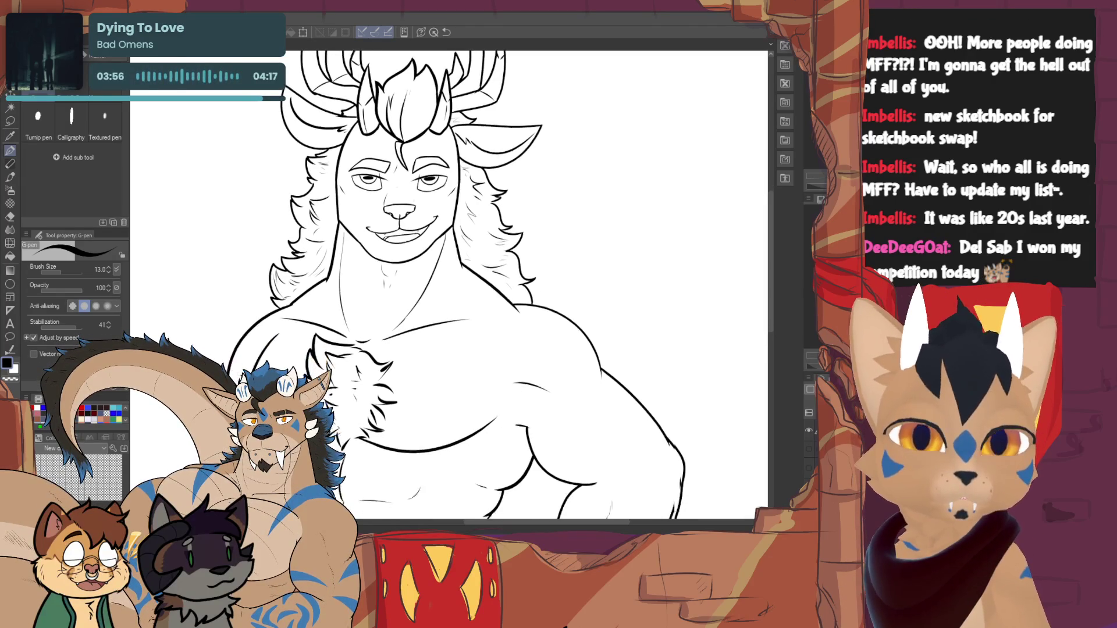
- Pan around the torso to frame the chest tuft, abs and hand on the hip
scroll(443, 279, up, 3)
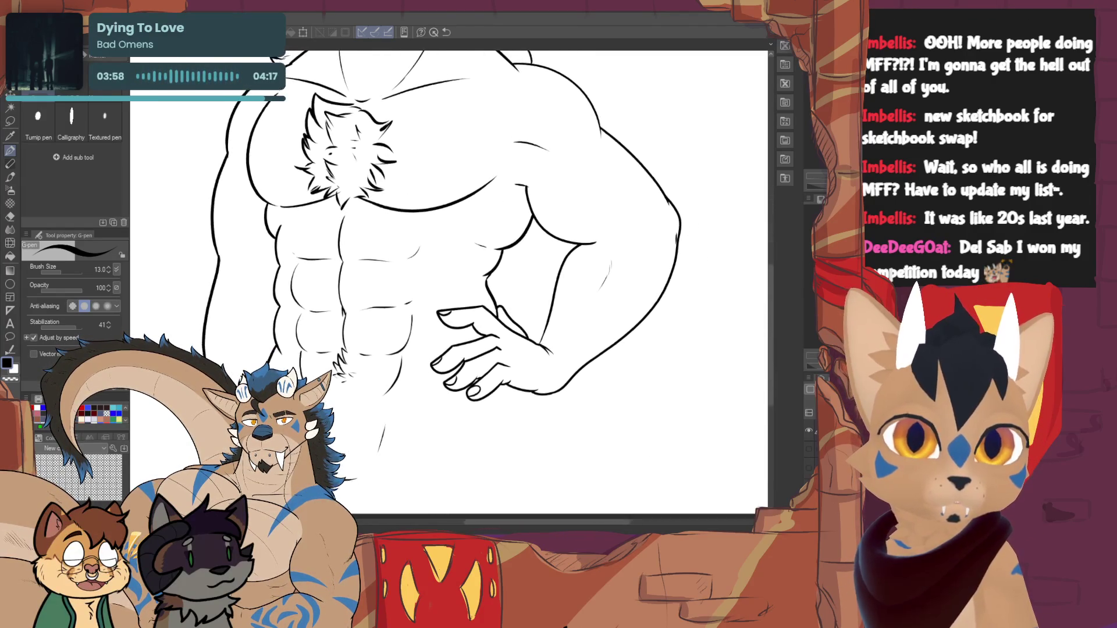
scroll(443, 279, left, 3)
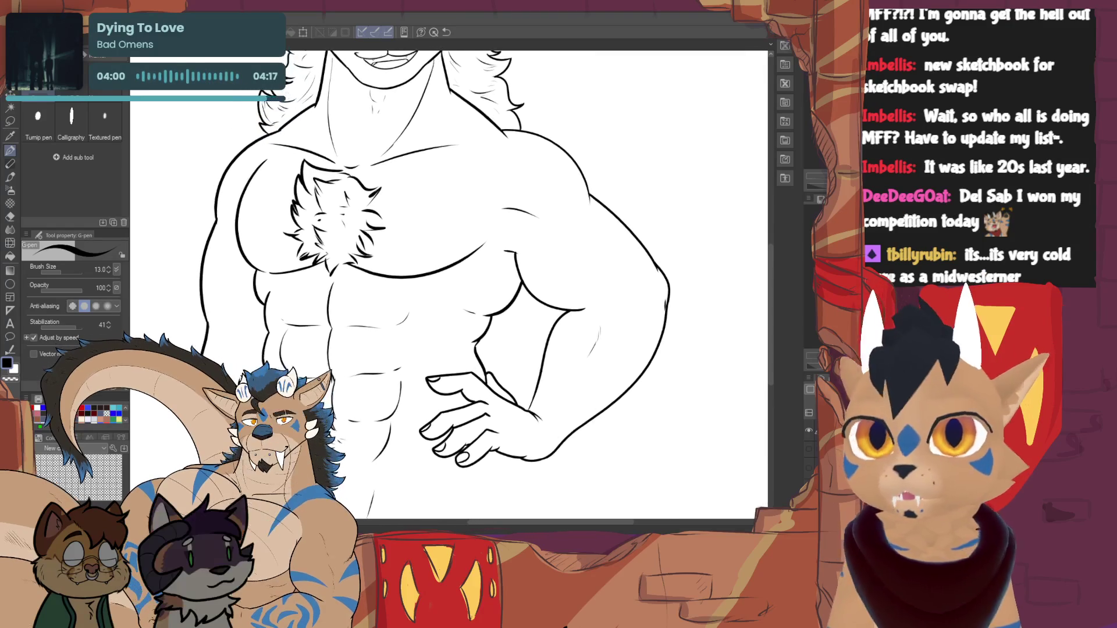
scroll(442, 280, left, 1)
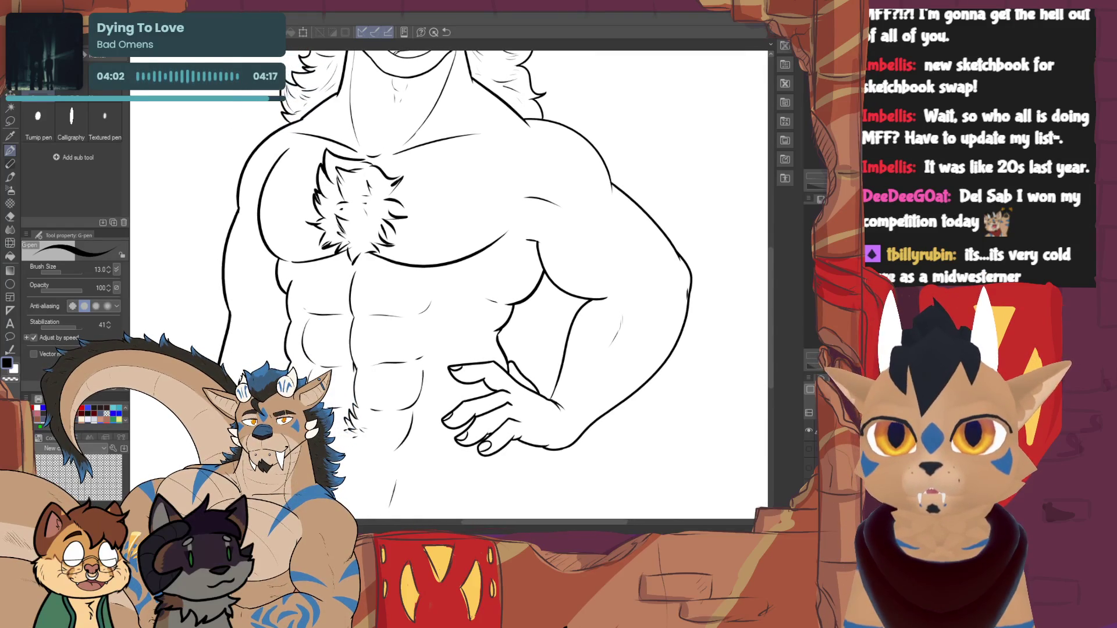
scroll(442, 279, up, 3)
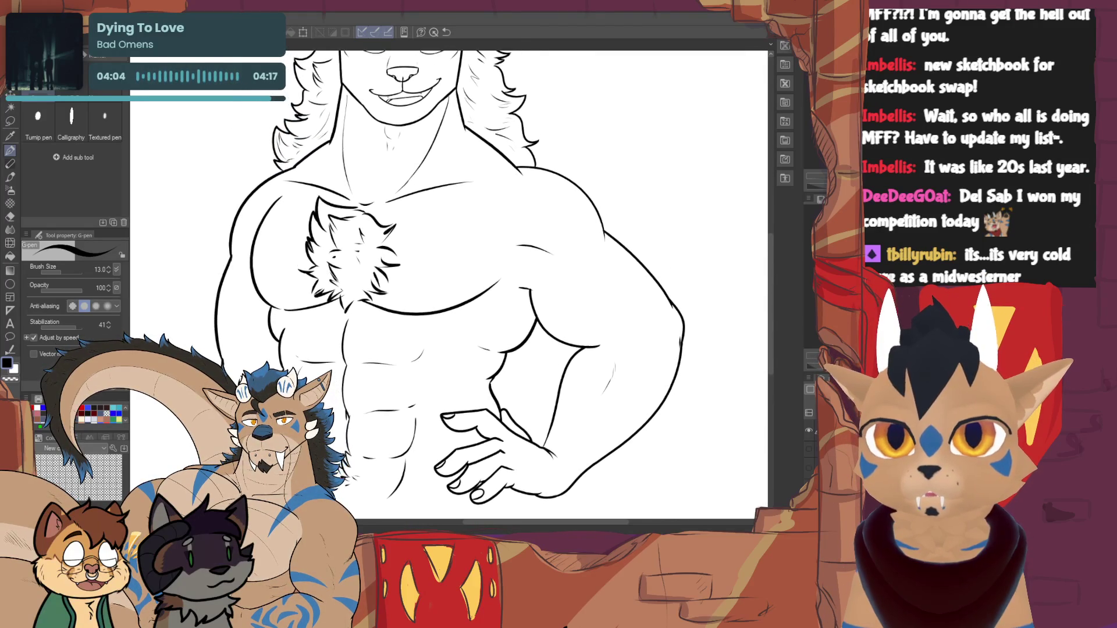
scroll(442, 279, down, 3)
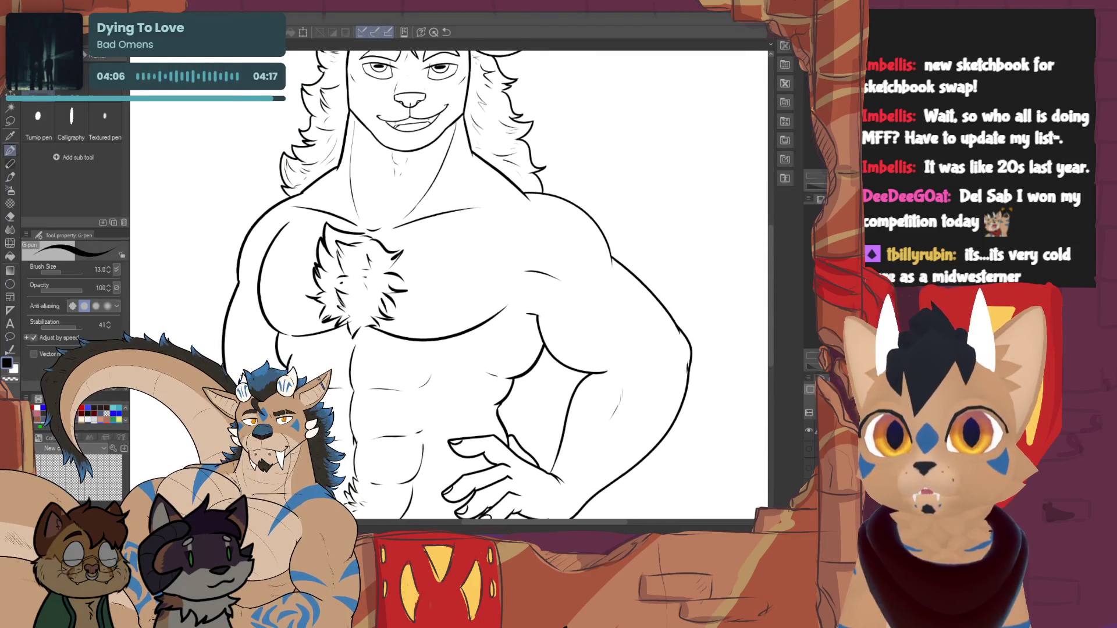
scroll(442, 279, down, 5)
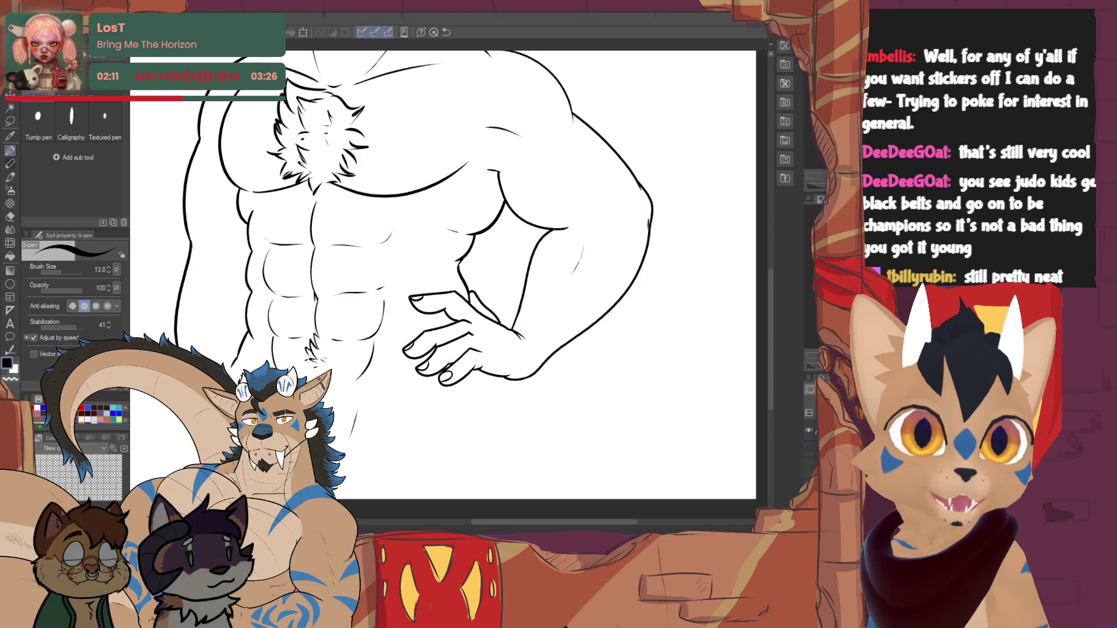
- Toggle between Vector eraser and G-pen, then extend the lower ab line slightly right
scroll(454, 279, up, 5)
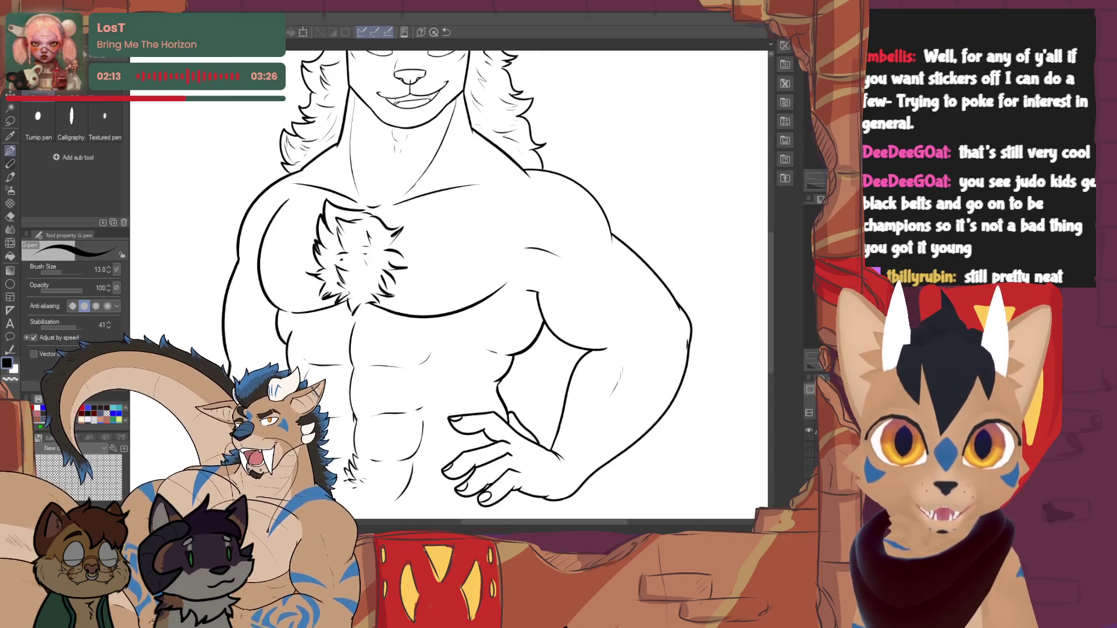
key(e)
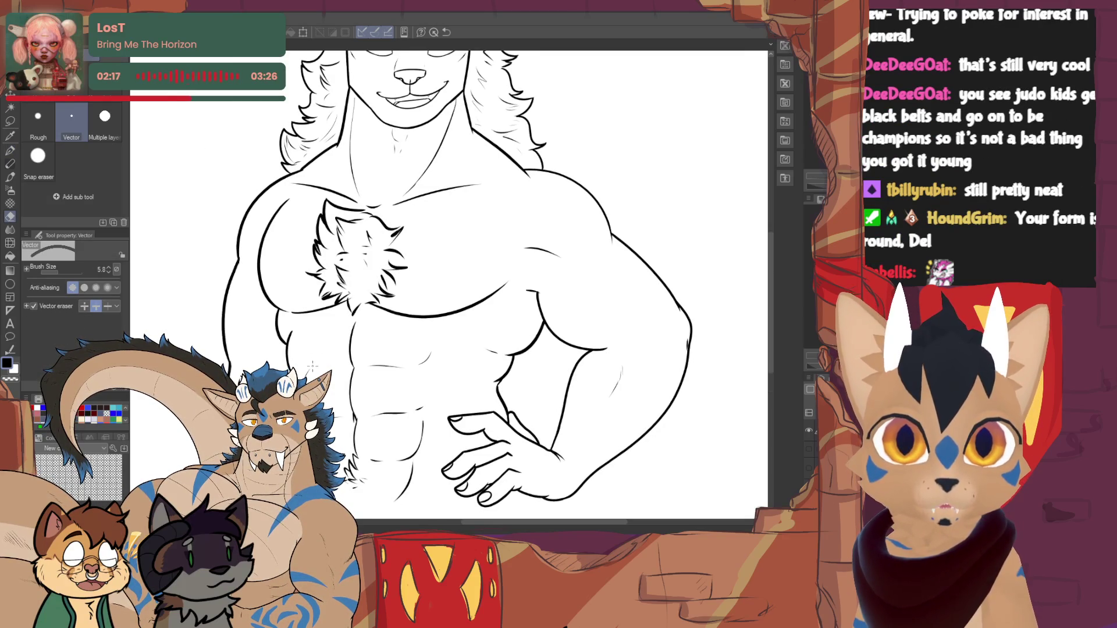
key(p)
key(e)
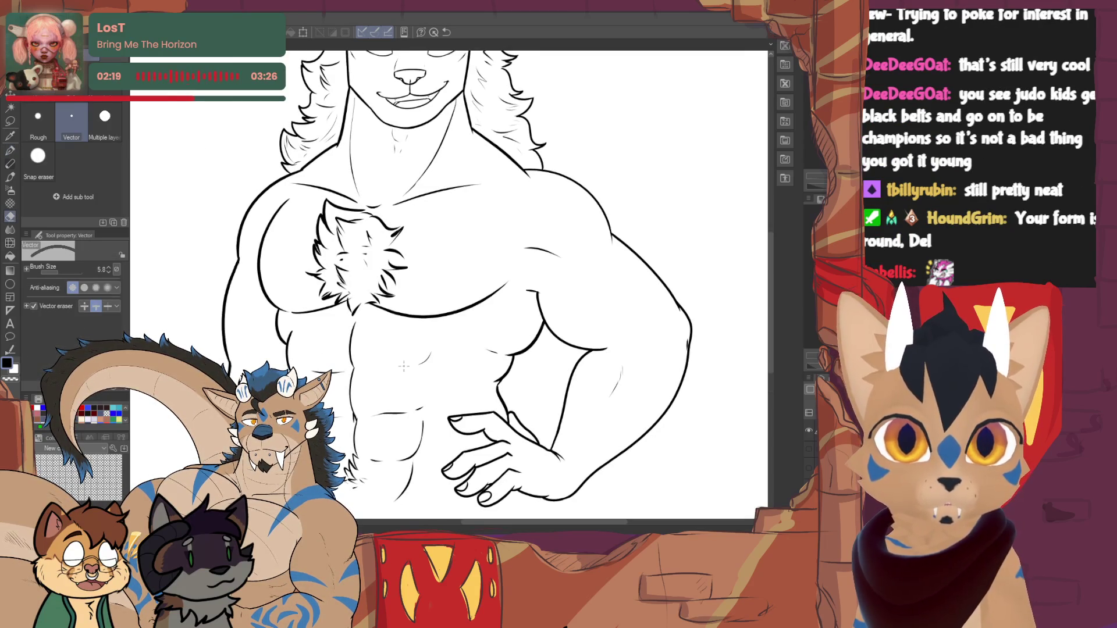
key(p)
key(e)
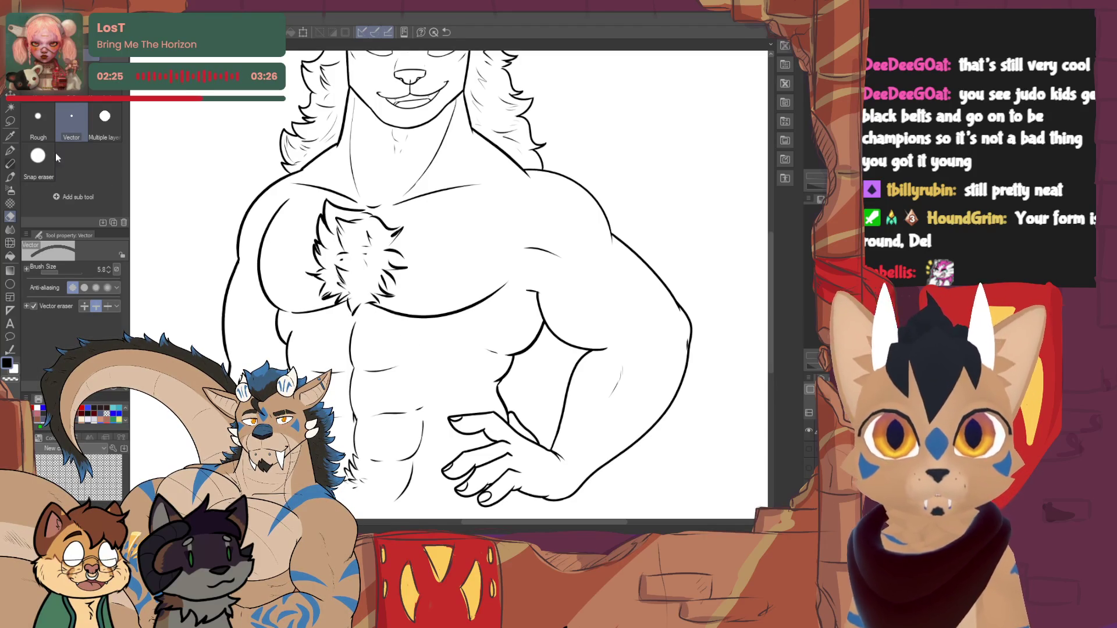
key(p)
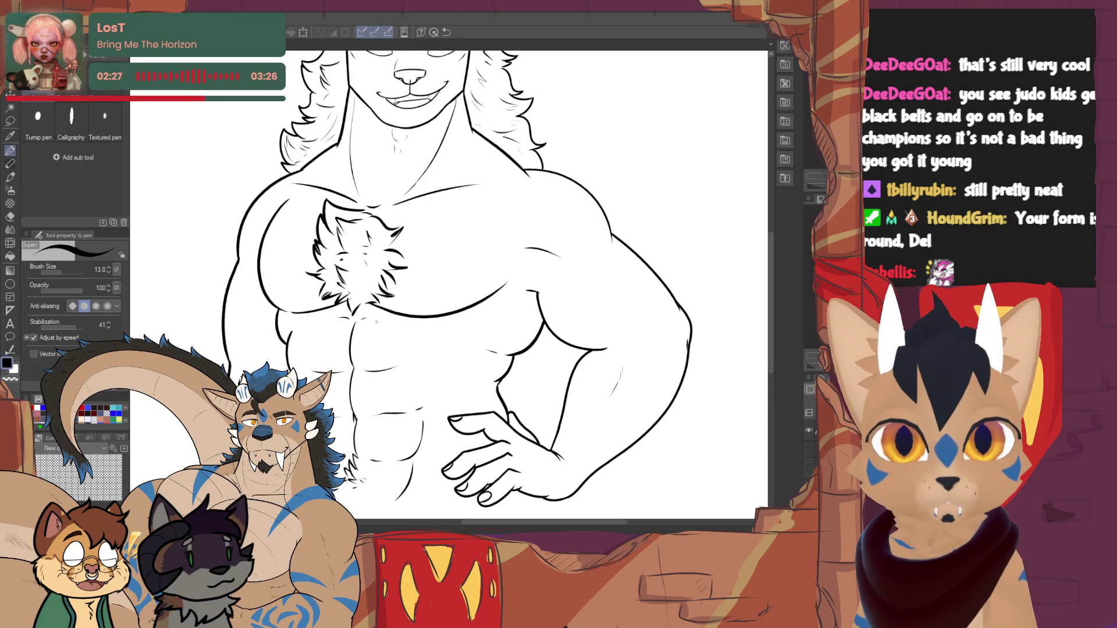
key(e)
key(p)
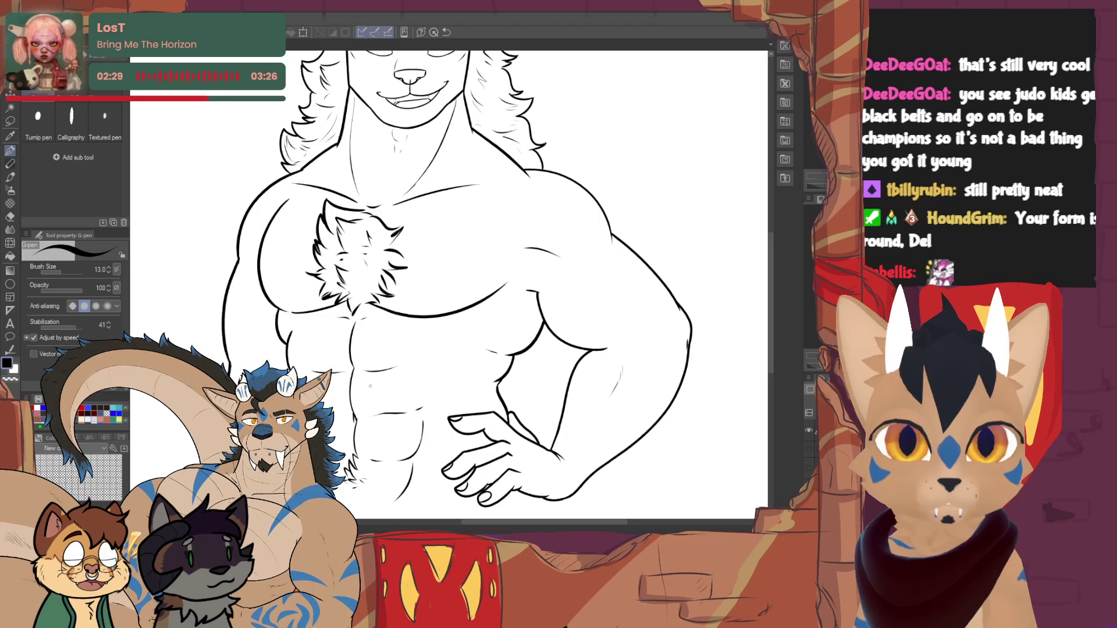
key(e)
key(p)
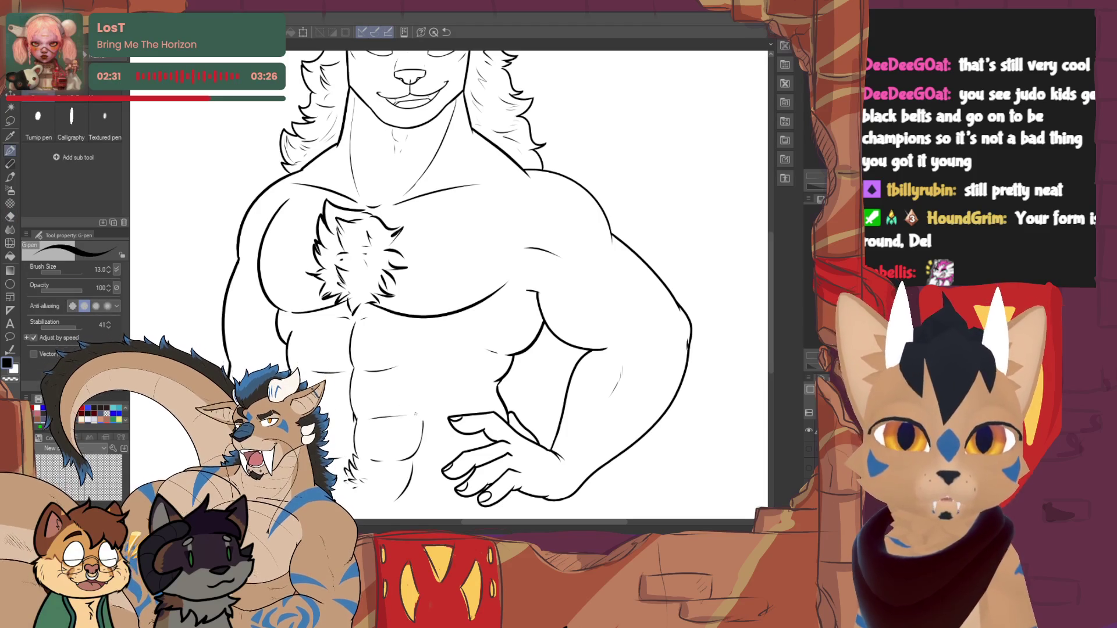
drag(407, 415, 426, 410)
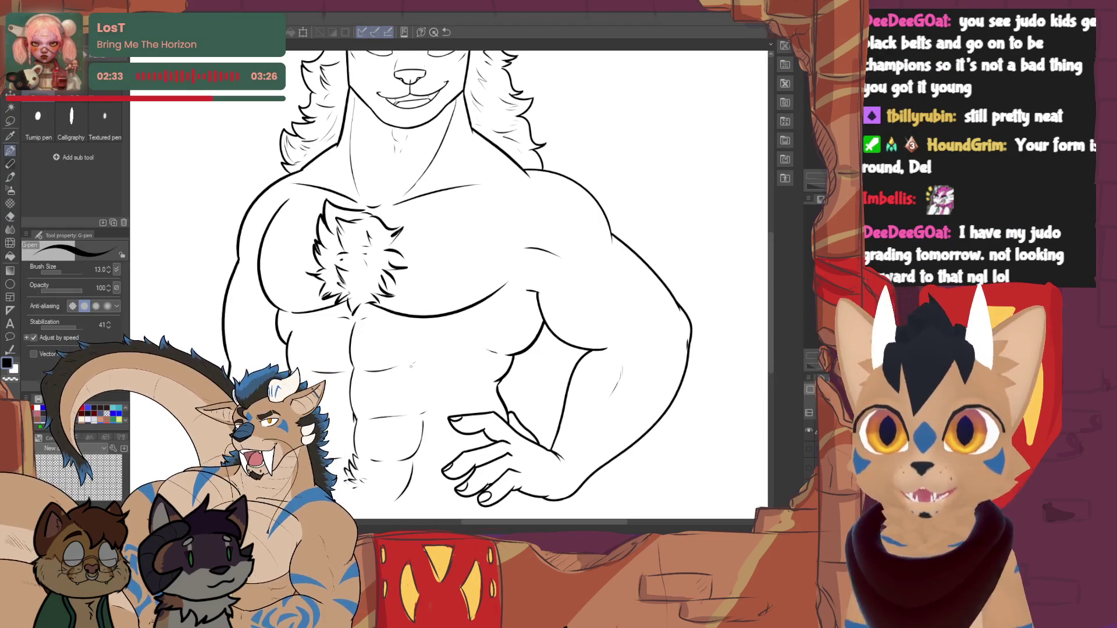
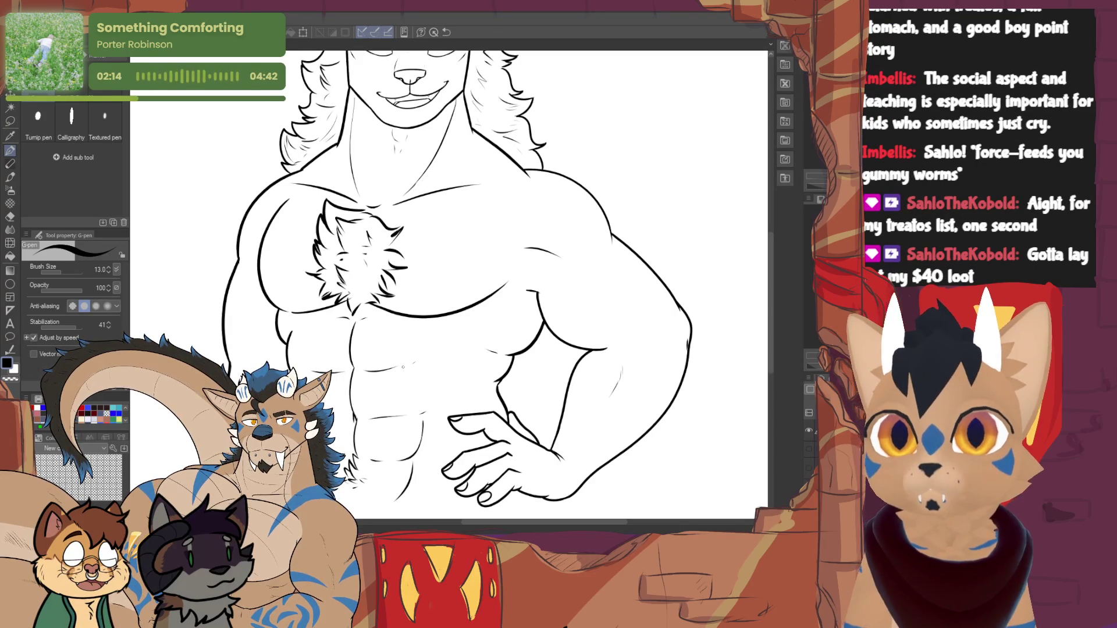
- Raise the pen brush size from 13.0 to 26.7 and switch the drawing colour back to black
scroll(404, 367, up, 10)
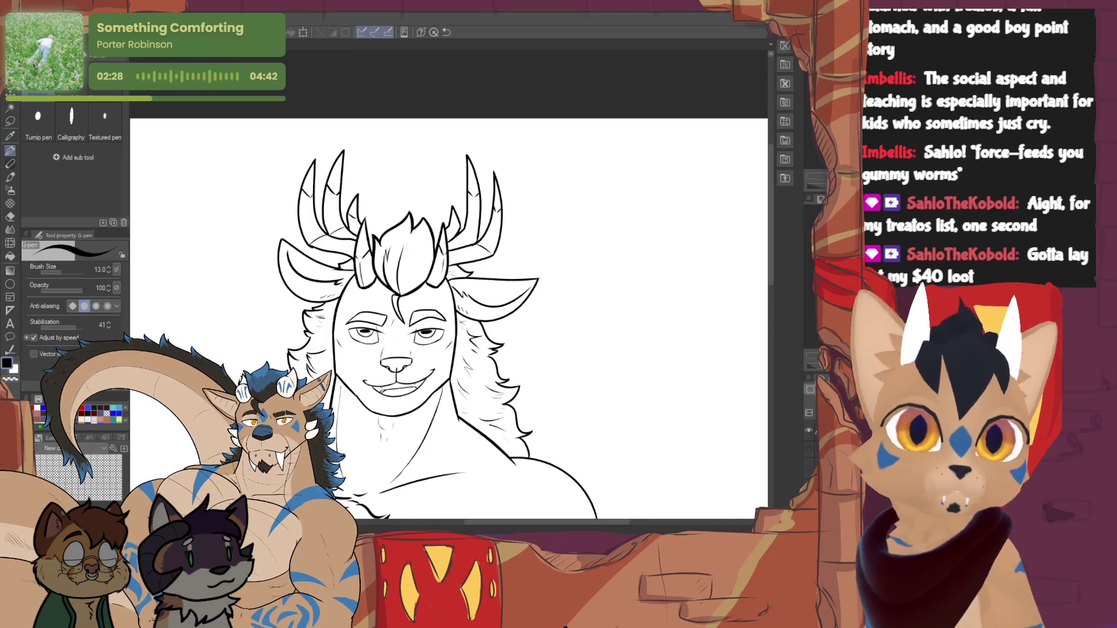
scroll(448, 285, down, 10)
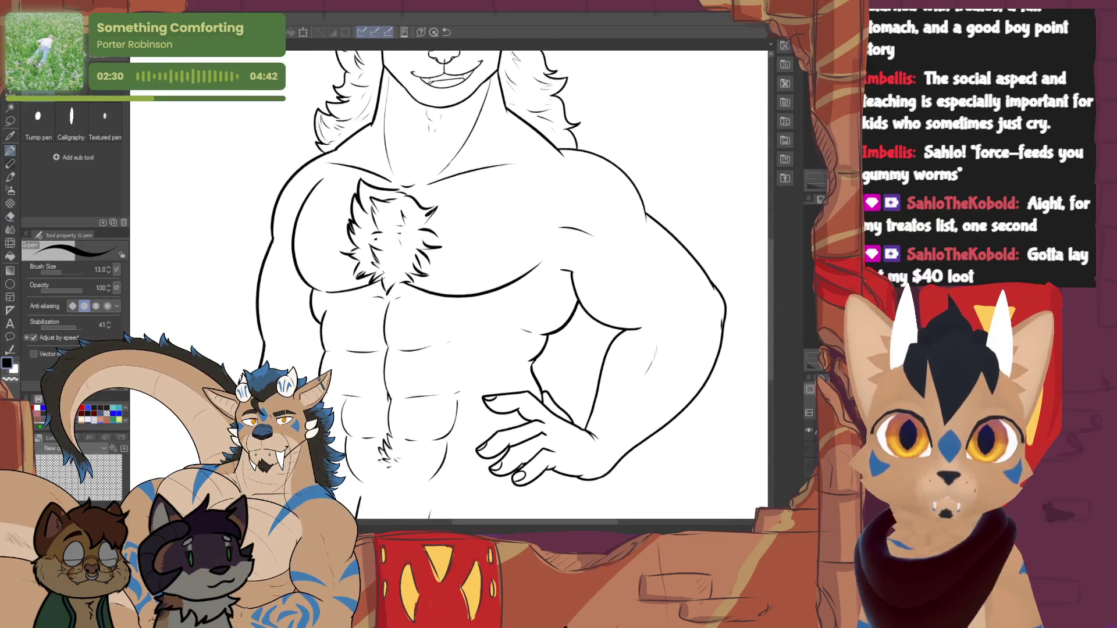
scroll(448, 285, up, 3)
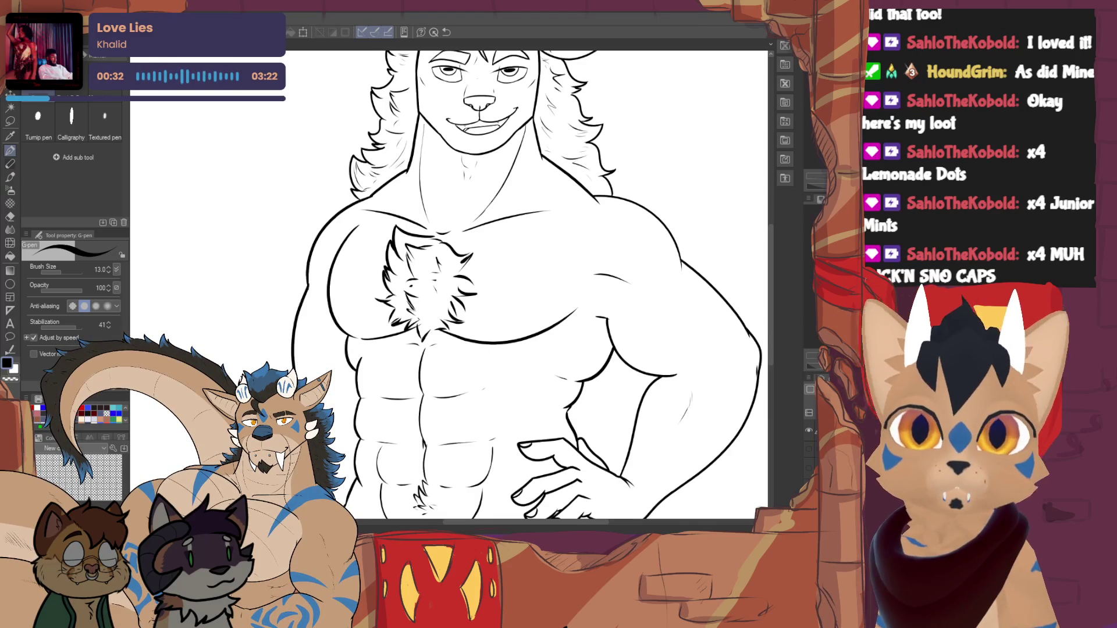
scroll(448, 286, up, 5)
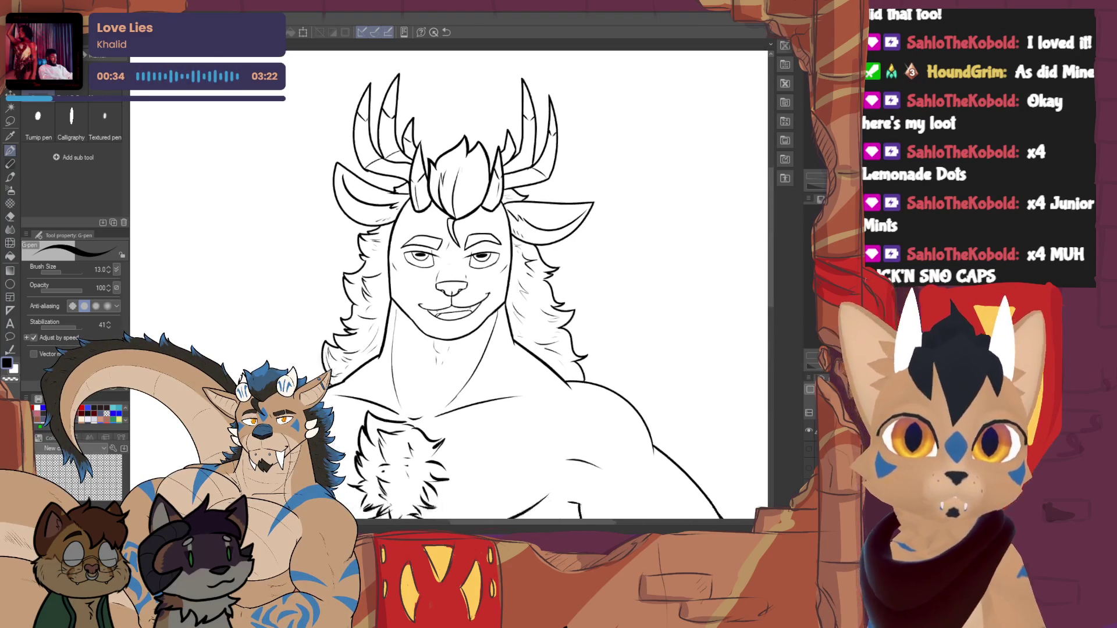
scroll(449, 285, down, 9)
scroll(449, 285, up, 2)
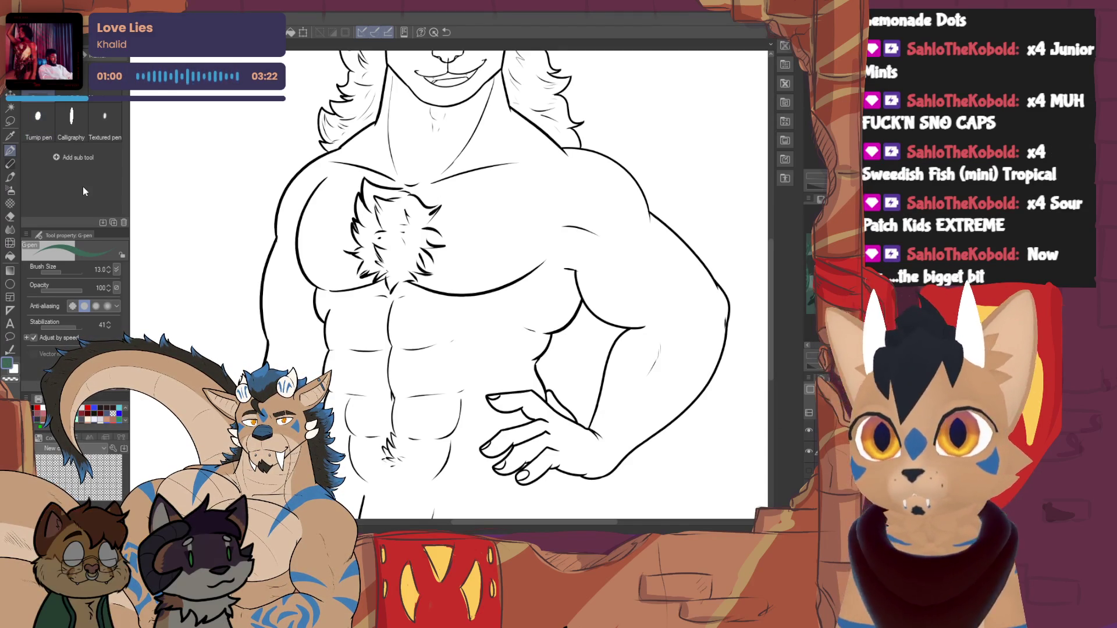
click(62, 272)
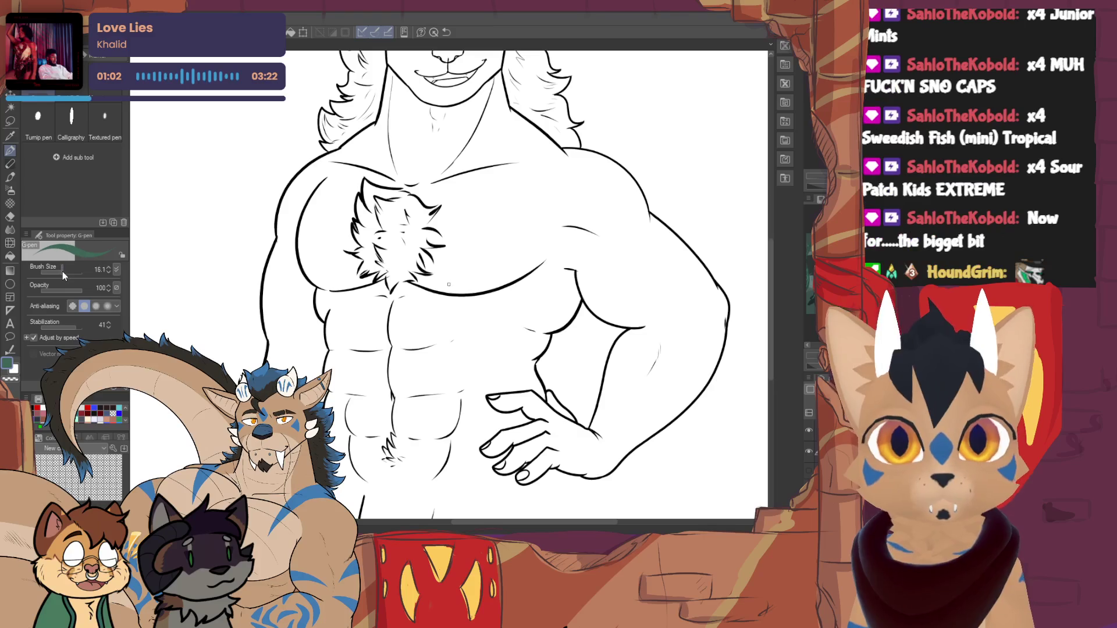
drag(478, 358, 448, 284)
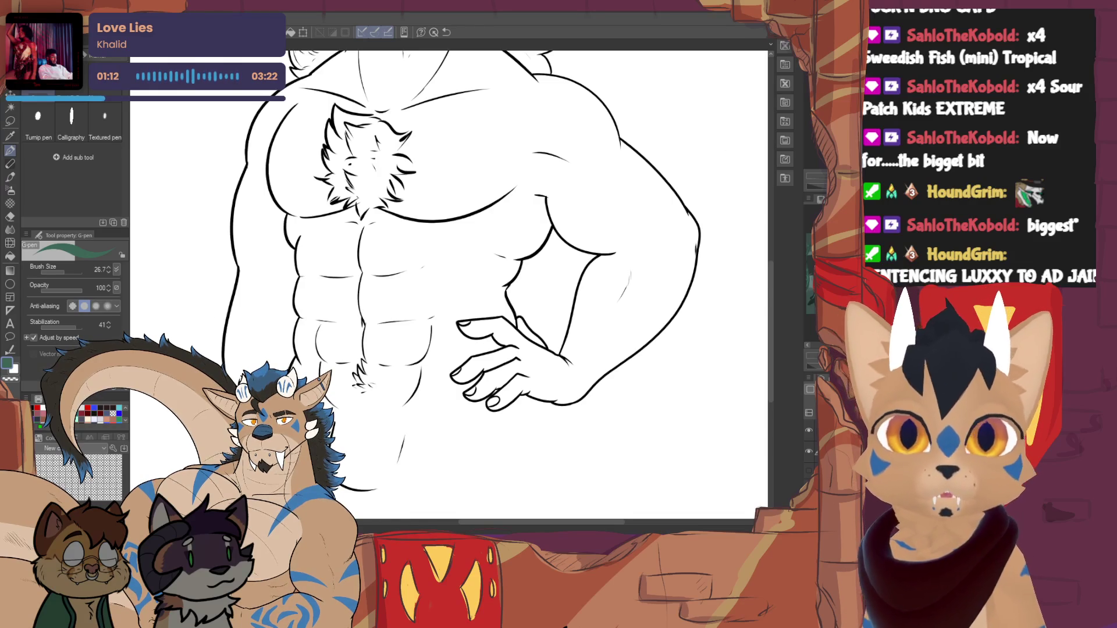
scroll(209, 317, up, 5)
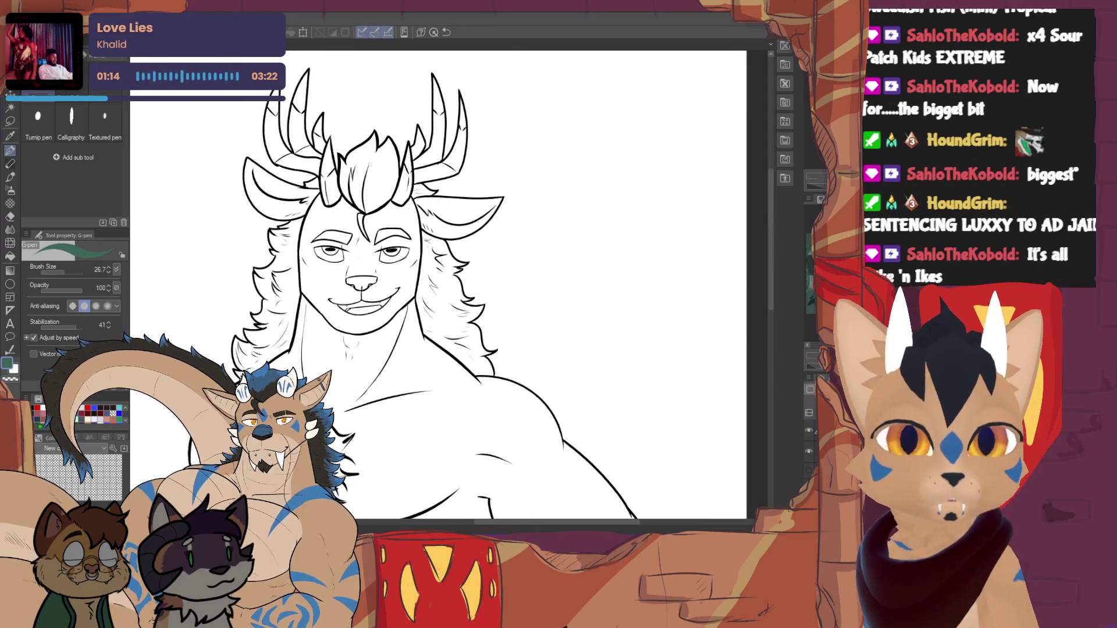
key(d)
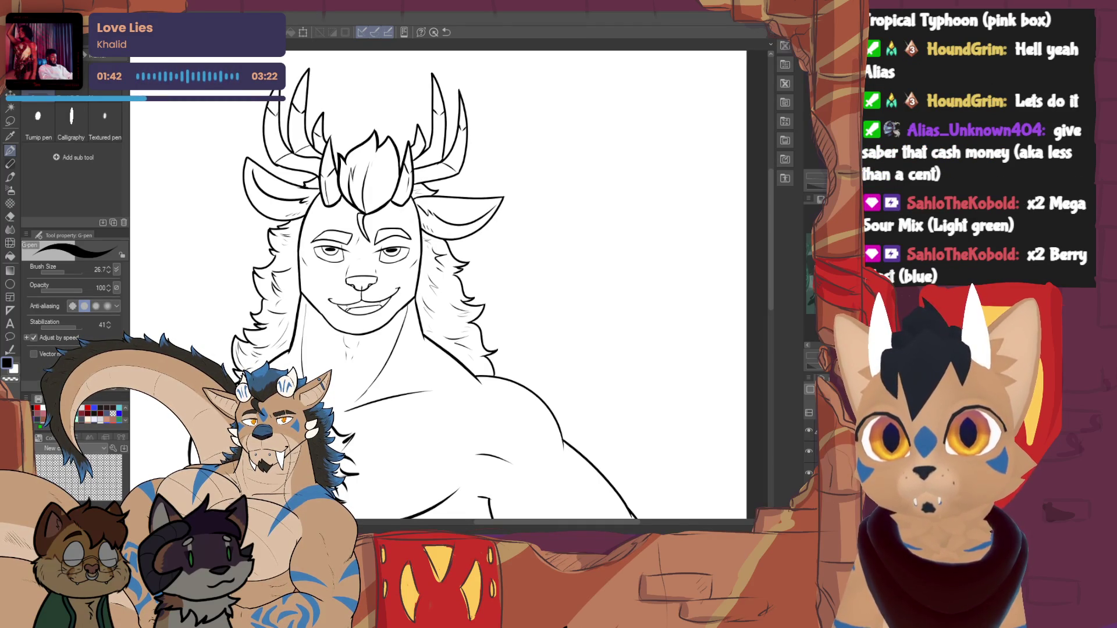
- Thin the pen to size 11.0 and try a curved line under the antler, undoing the stray strokes
scroll(380, 144, up, 4)
scroll(433, 288, up, 2)
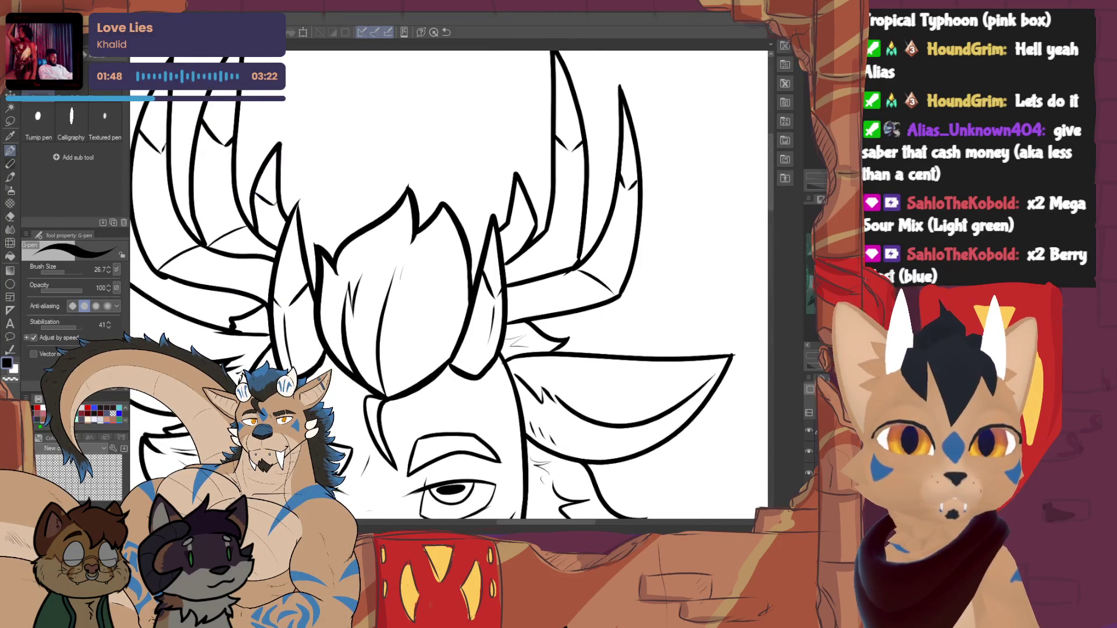
scroll(388, 277, down, 2)
scroll(388, 277, up, 2)
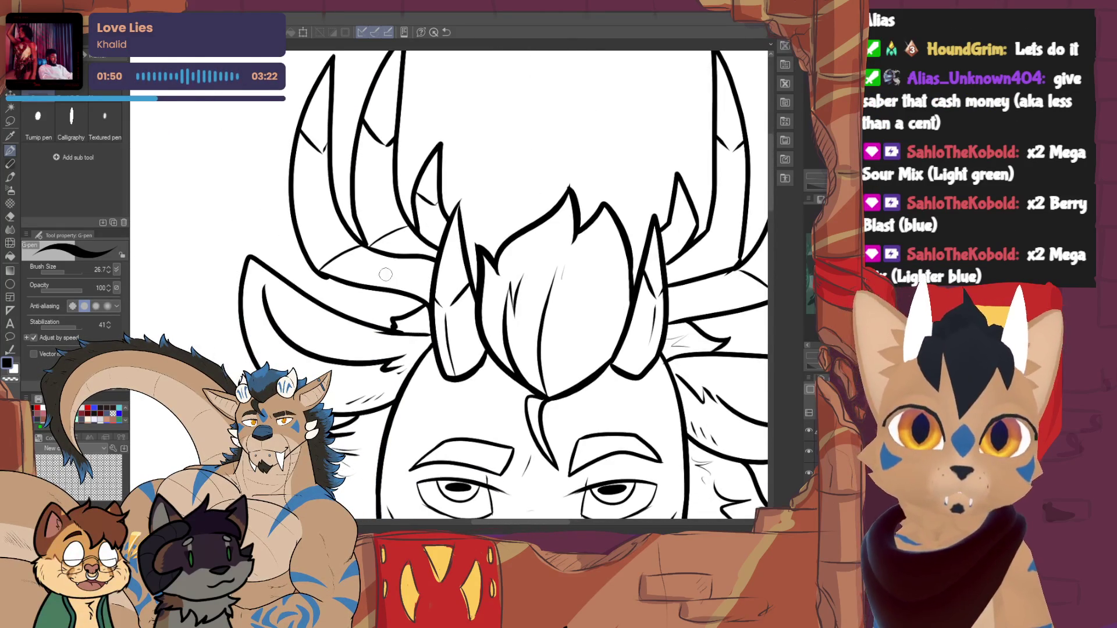
drag(65, 267, 61, 266)
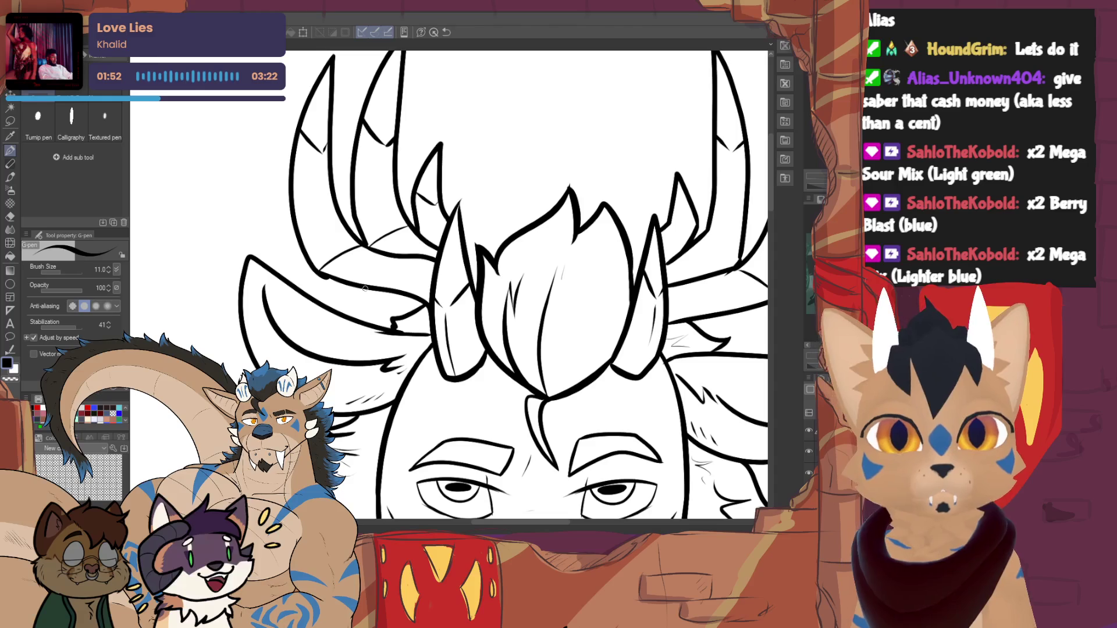
drag(378, 249, 370, 279)
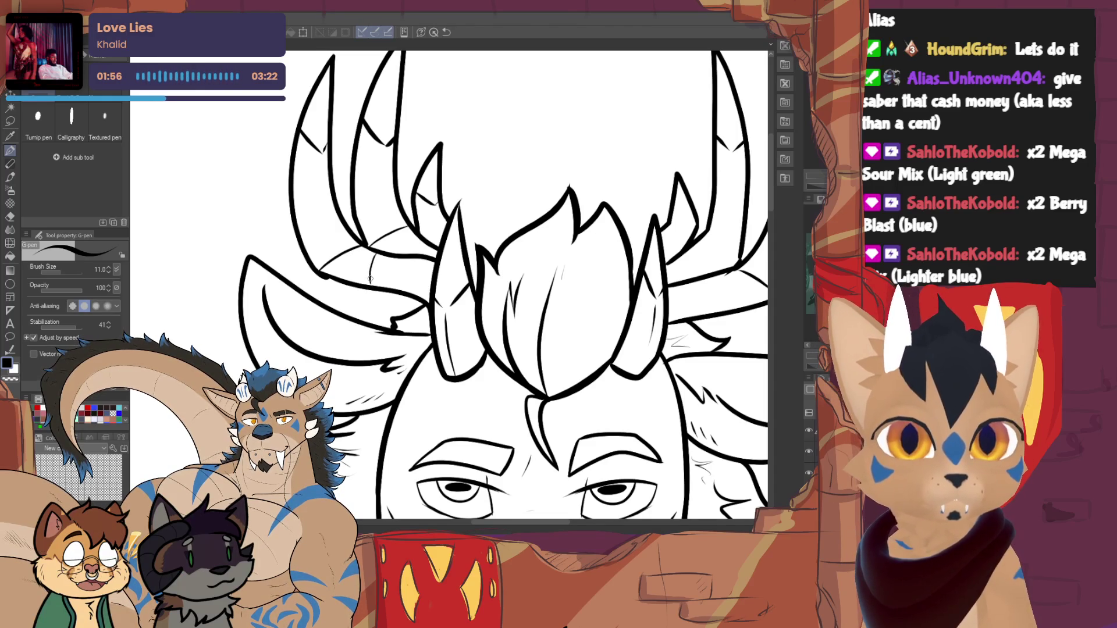
mouse_move(370, 286)
mouse_down()
mouse_move(371, 327)
mouse_move(391, 327)
mouse_move(349, 373)
mouse_move(392, 380)
mouse_move(395, 338)
mouse_move(372, 320)
mouse_move(354, 326)
mouse_up()
key(ctrl+z)
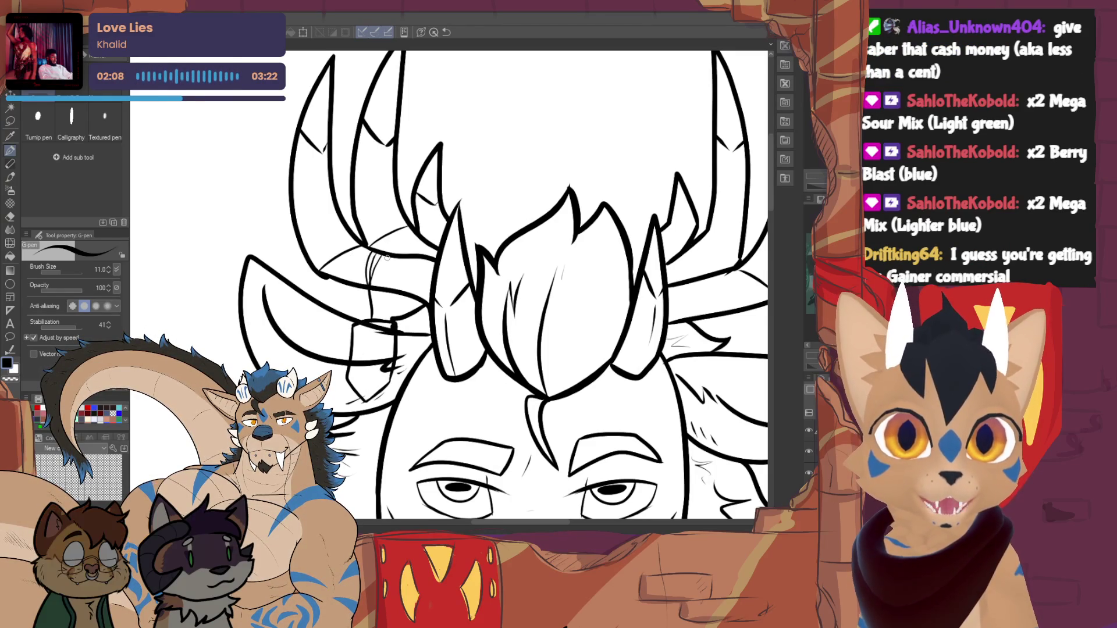
- Mirror the canvas view, then ink a short horn-base line and a stroke along the ear
key(h)
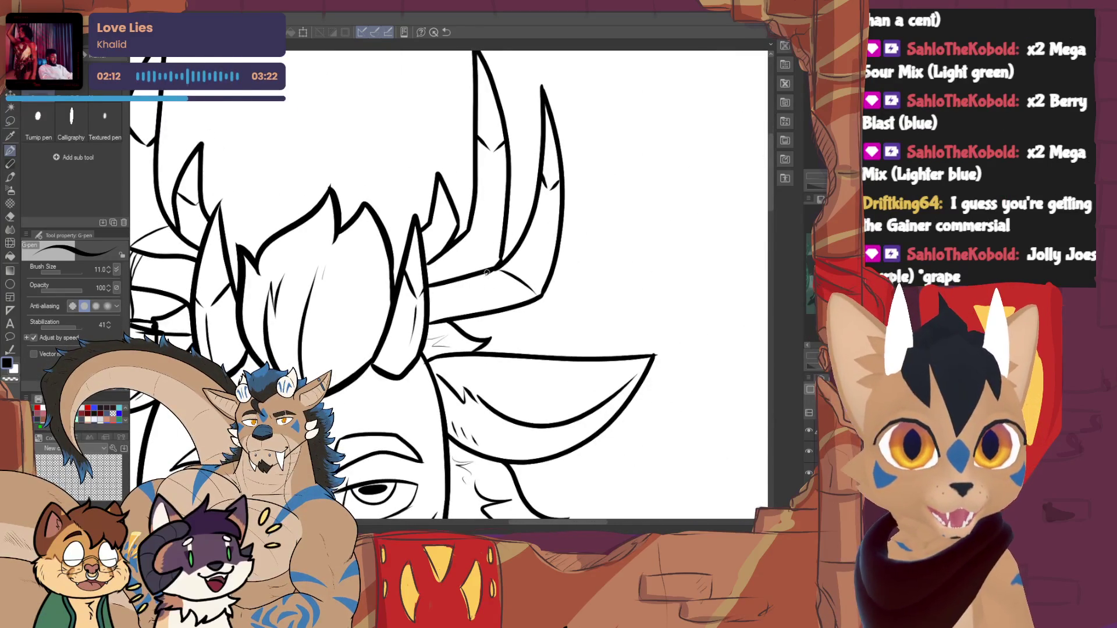
mouse_move(497, 305)
mouse_down()
mouse_move(490, 276)
mouse_move(501, 308)
mouse_move(518, 294)
mouse_up()
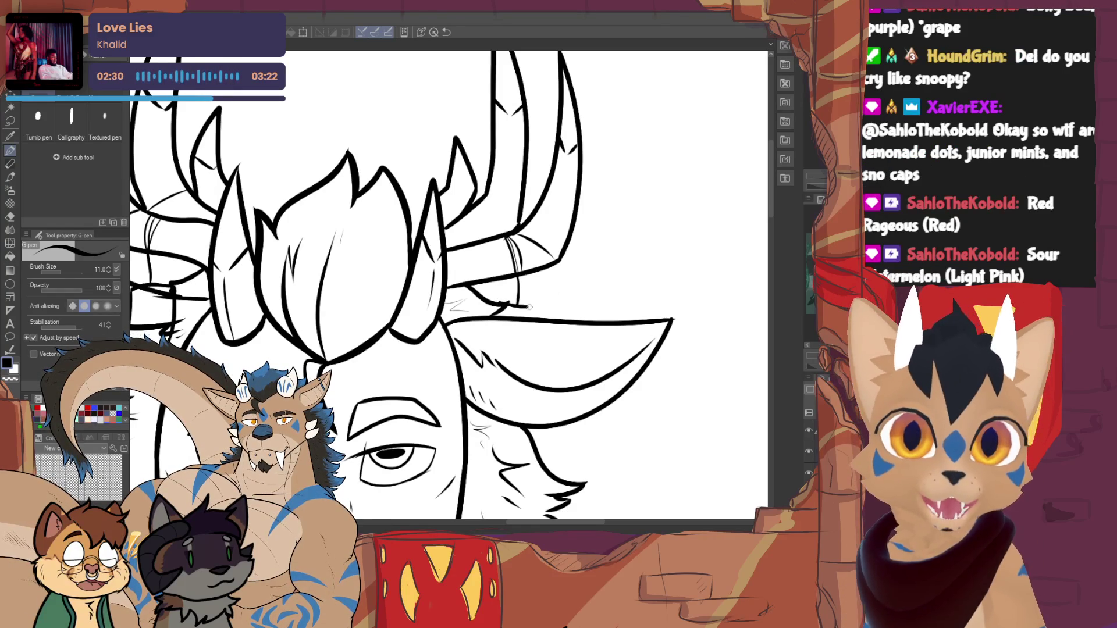
drag(500, 402, 535, 360)
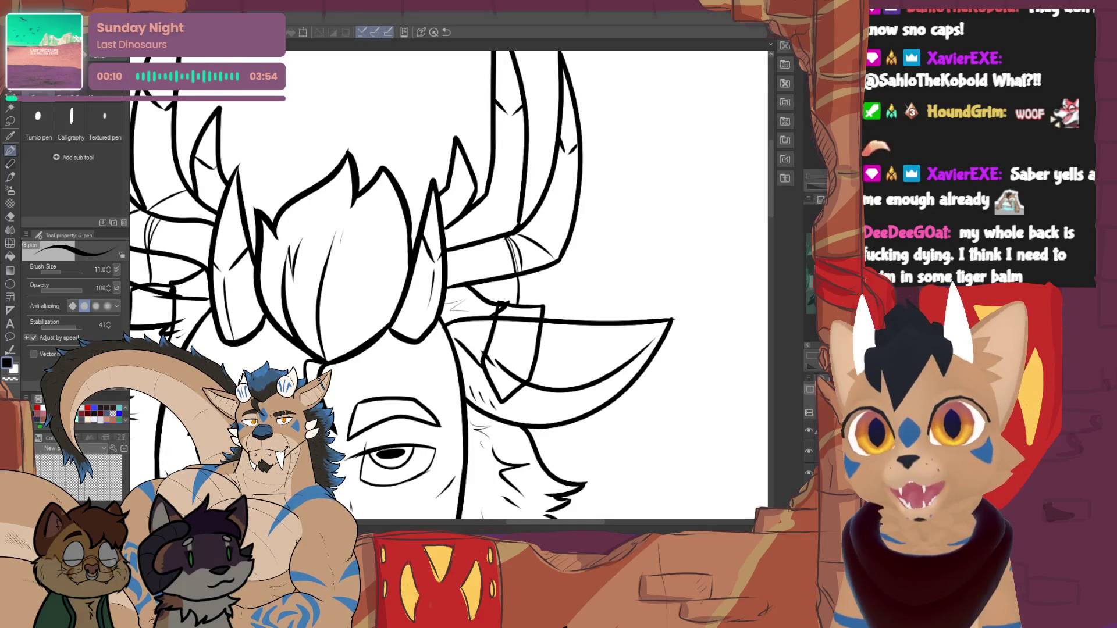
- Extend the left antler's inner line down toward its base, then zoom out to the head and chest
scroll(448, 285, up, 5)
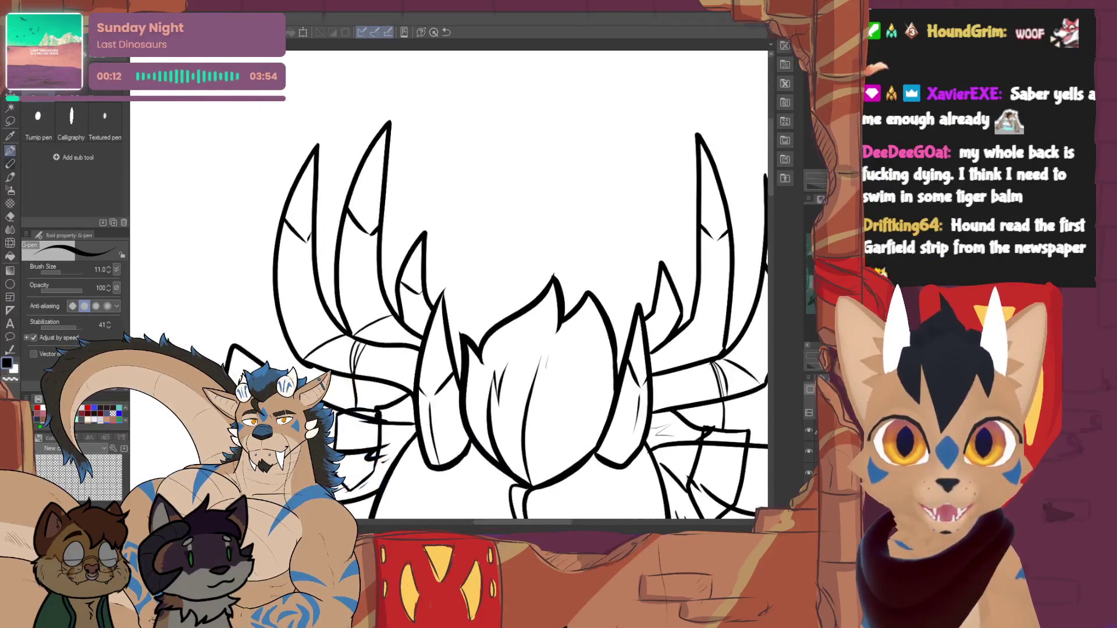
drag(302, 264, 278, 285)
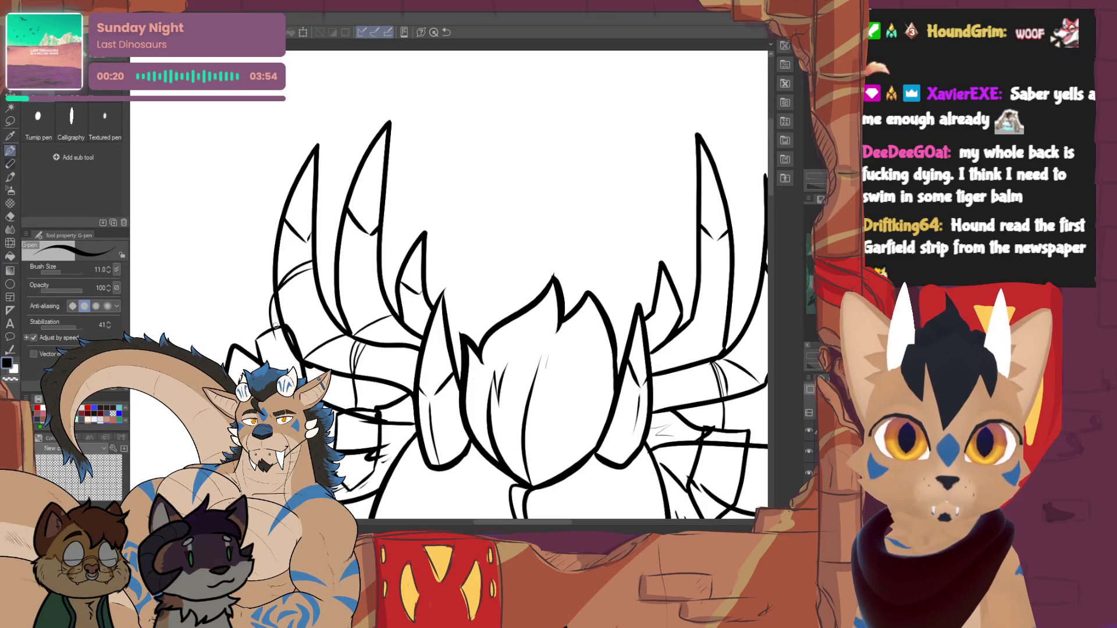
key(ctrl+minus)
key(ctrl+minus)
scroll(448, 320, down, 5)
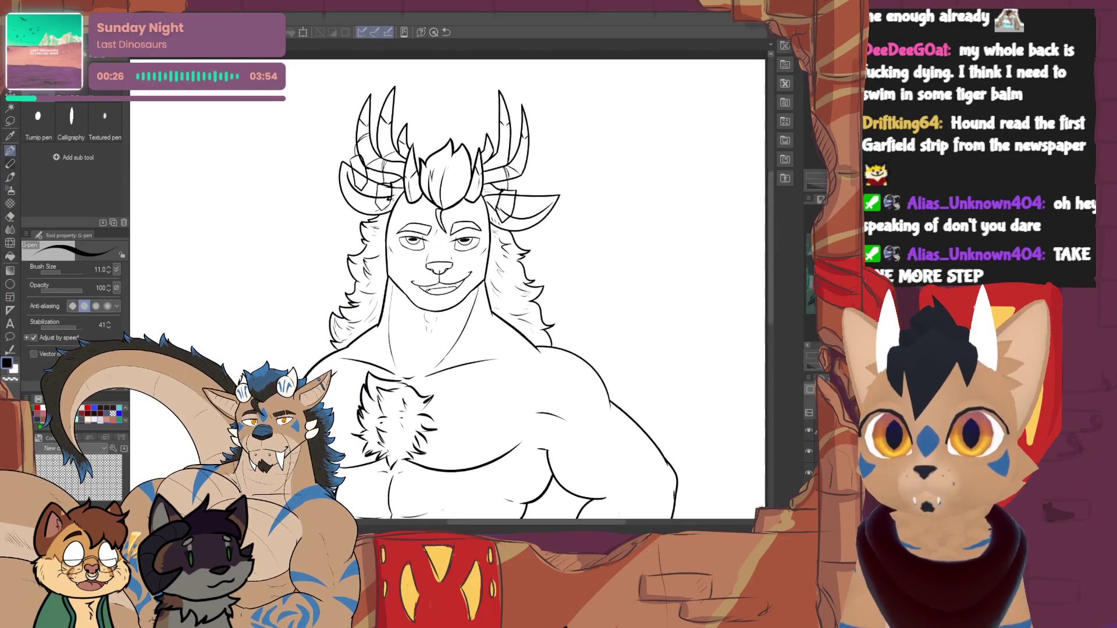
- Hide the top rough sketch layer so only the clean line art remains visible
scroll(448, 291, right, 1)
click(809, 430)
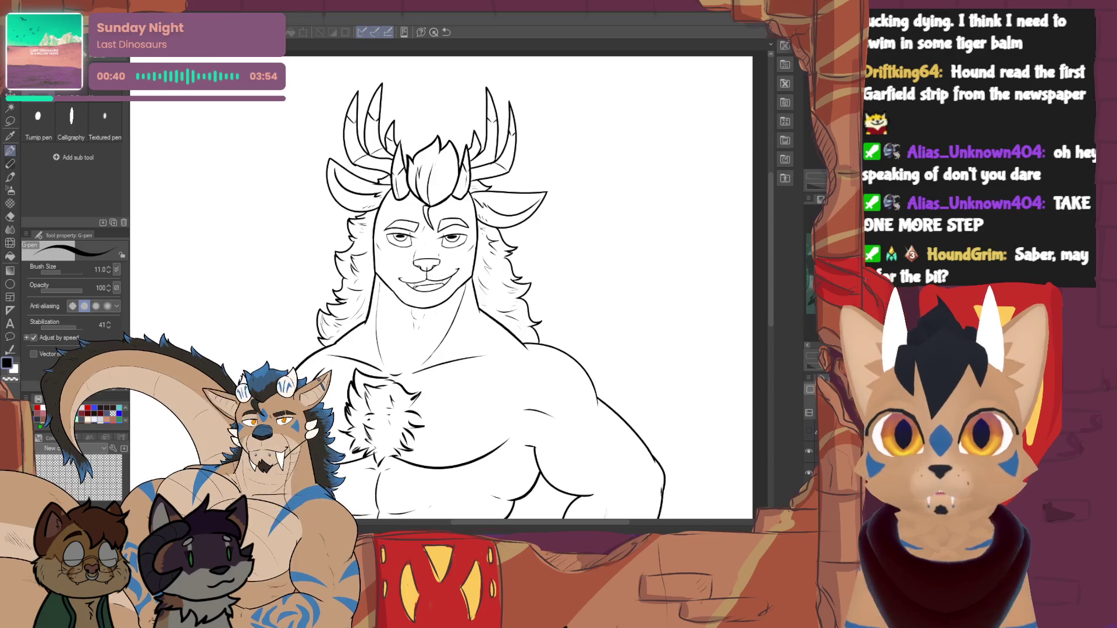
scroll(386, 322, down, 5)
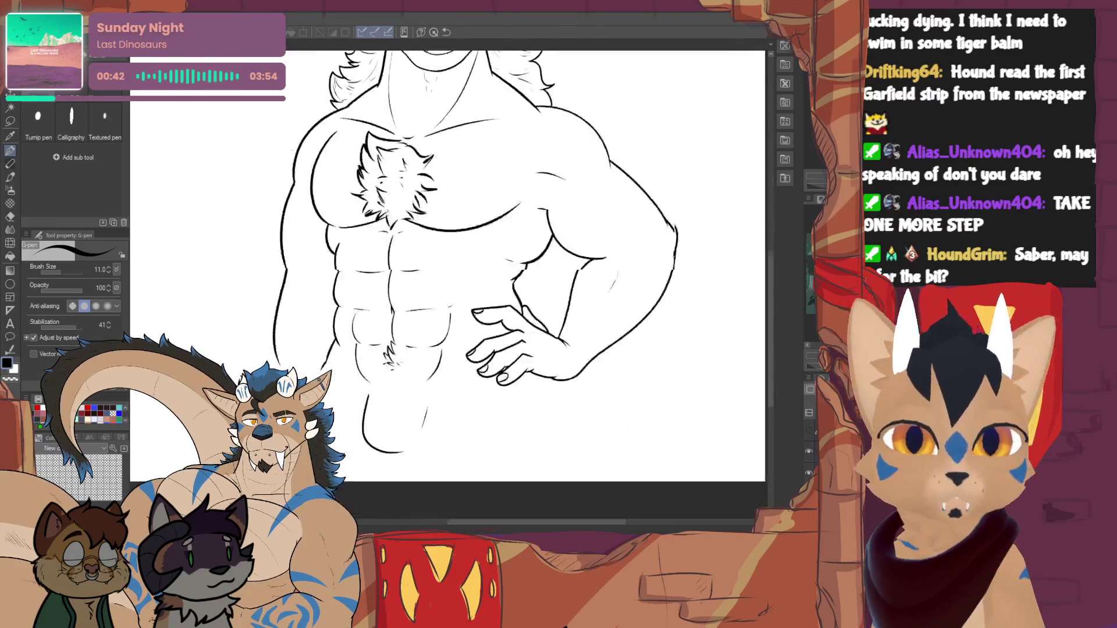
key(e)
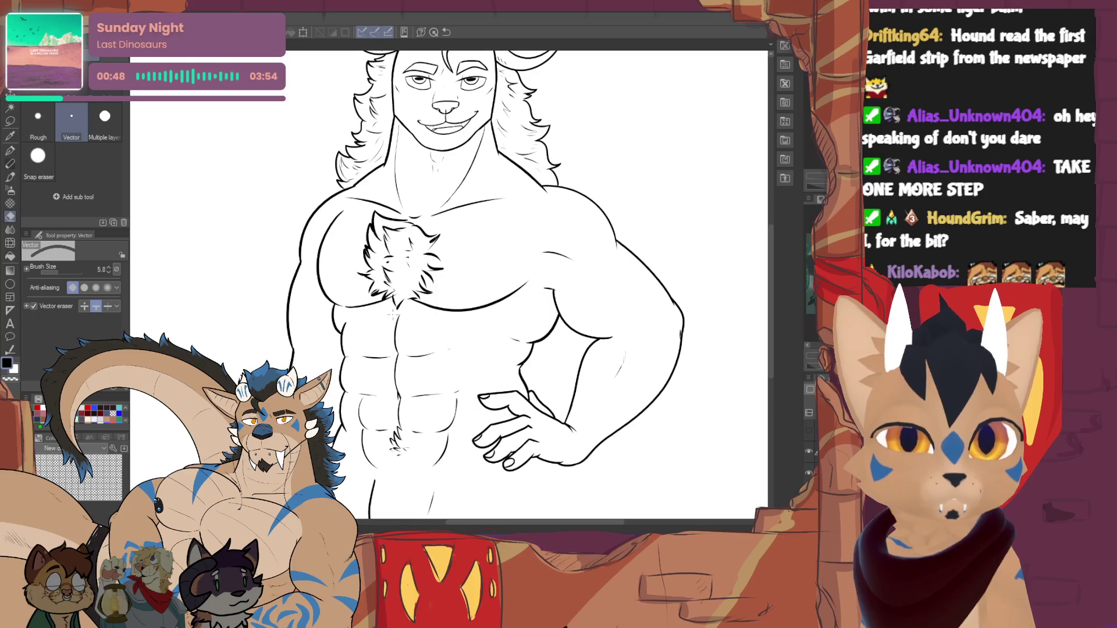
key(p)
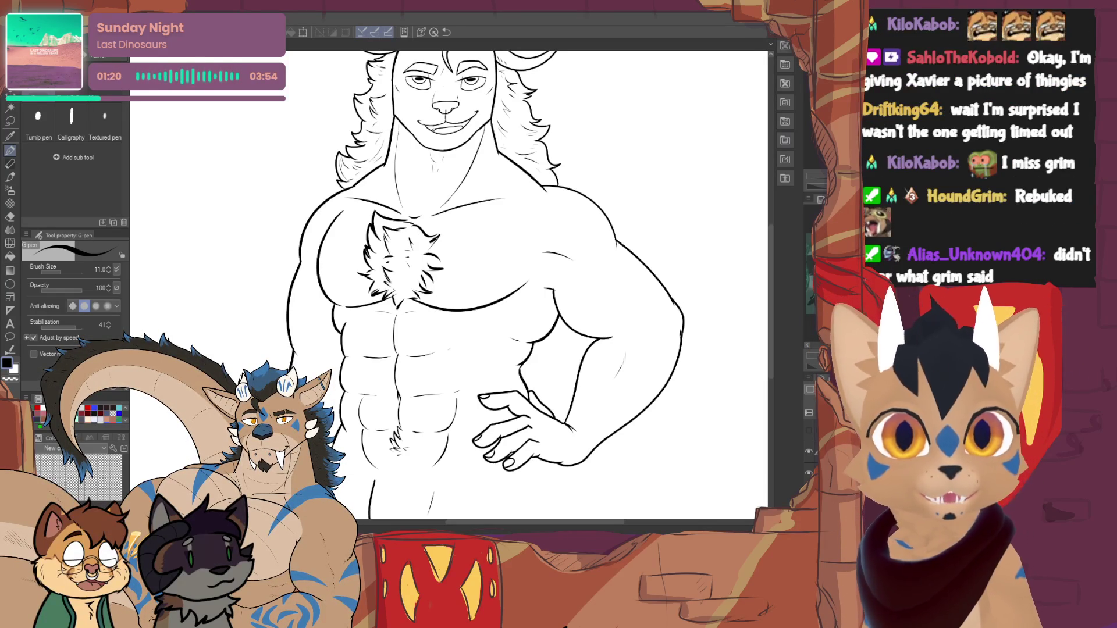
drag(466, 279, 393, 296)
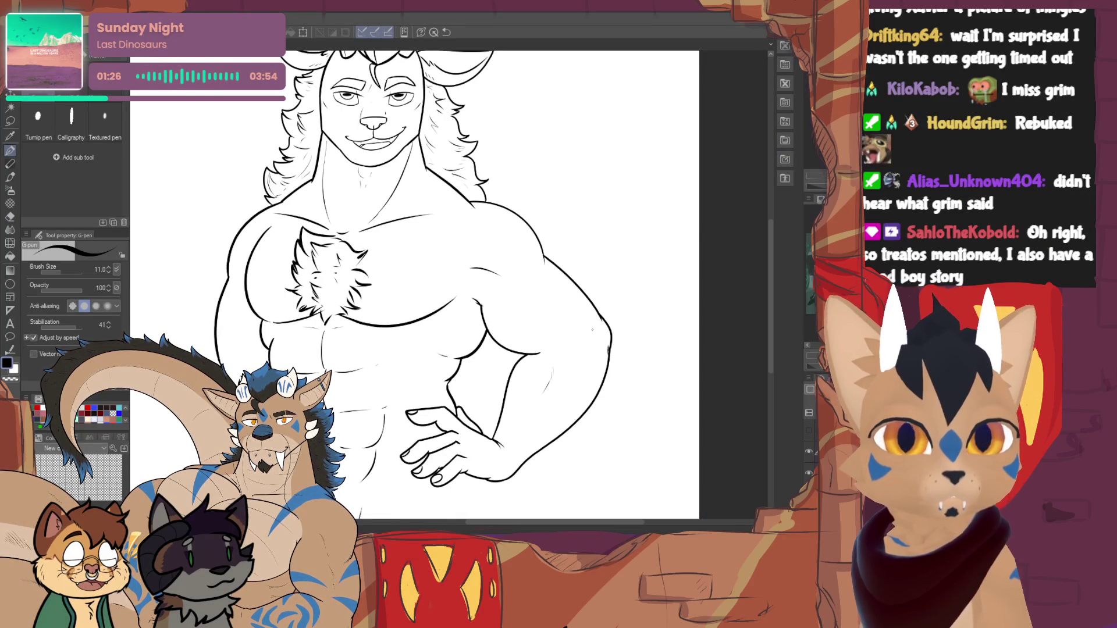
- Add fine pen strokes along the shoulder and chest line art
drag(522, 285, 553, 299)
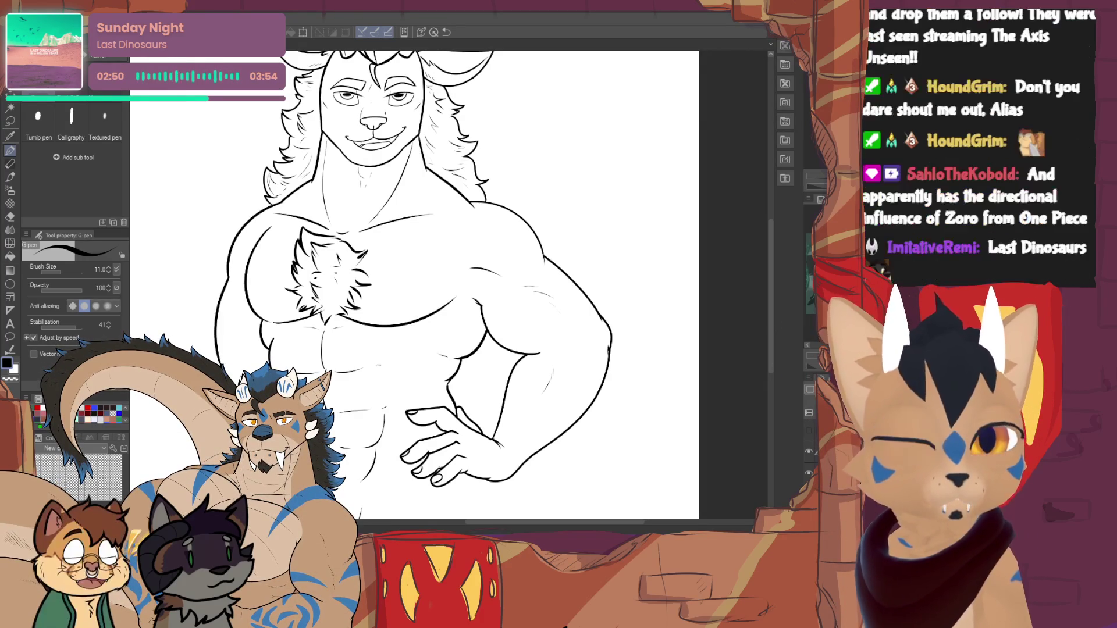
key(e)
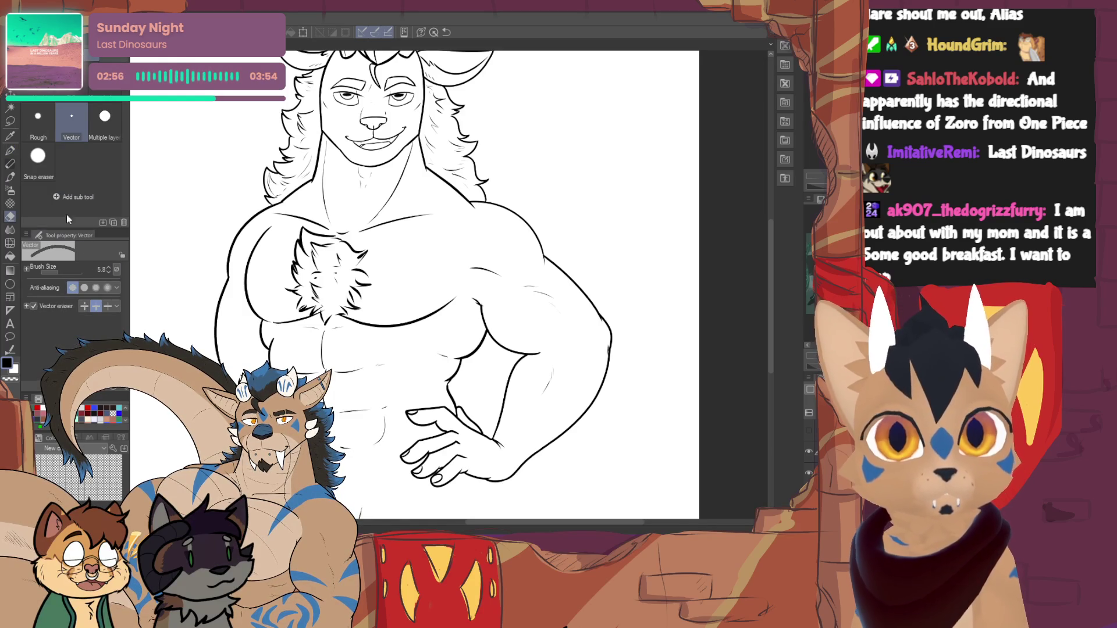
key(p)
key(e)
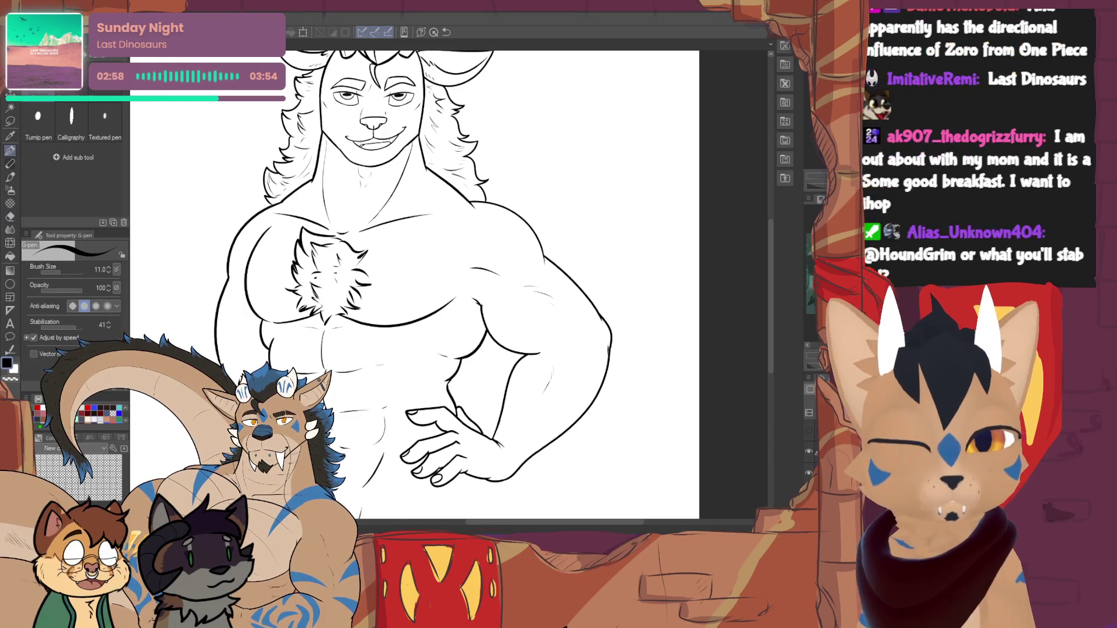
key(p)
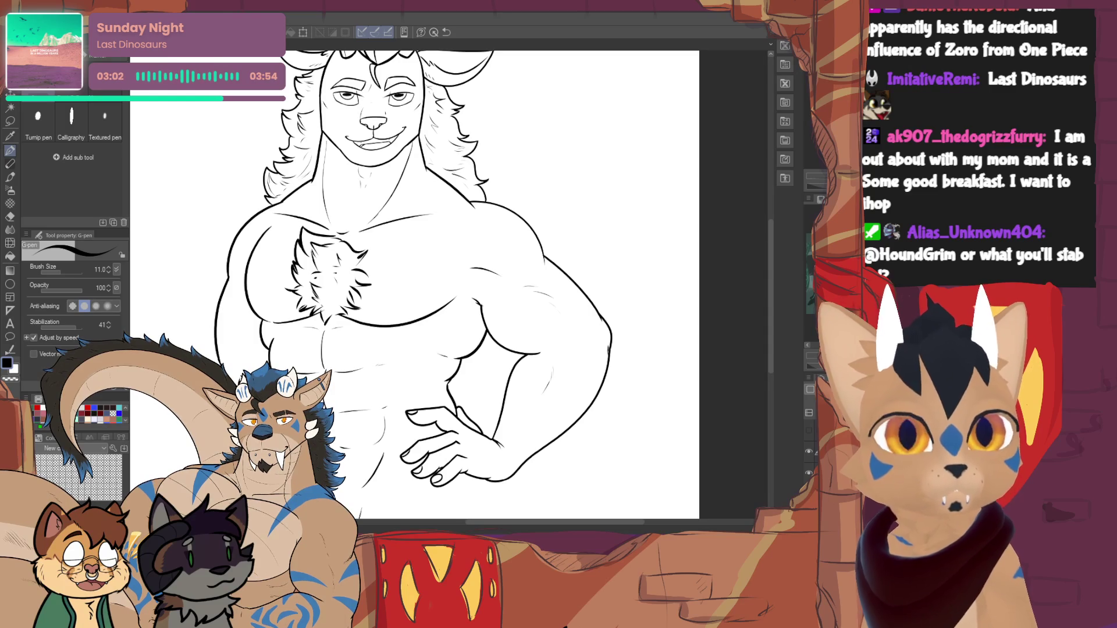
key(ctrl+plus)
key(ctrl+plus)
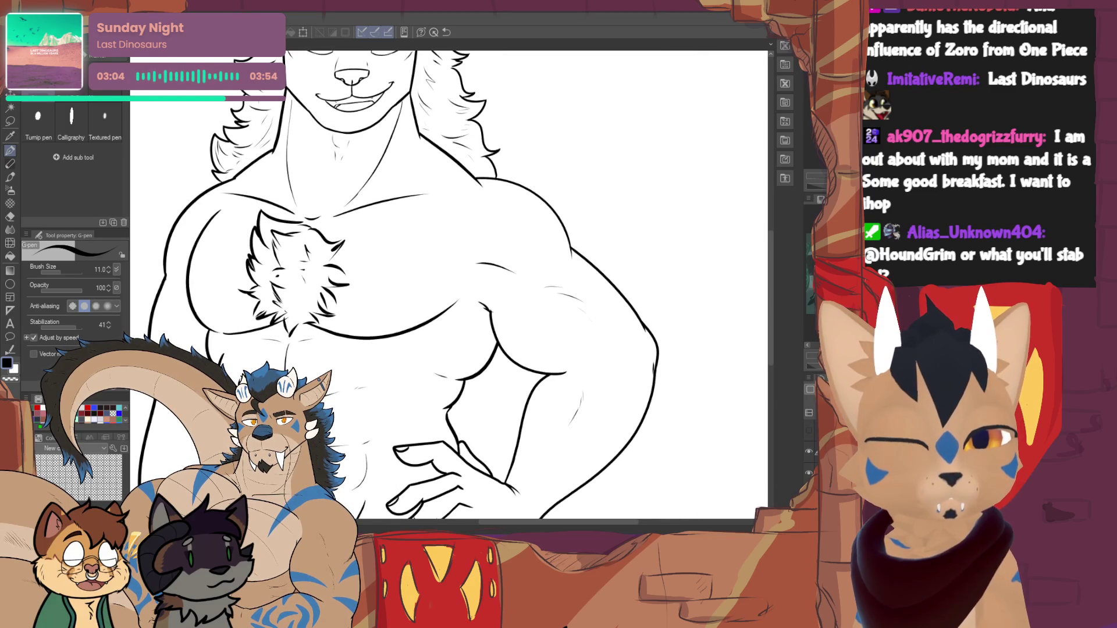
key(e)
key(p)
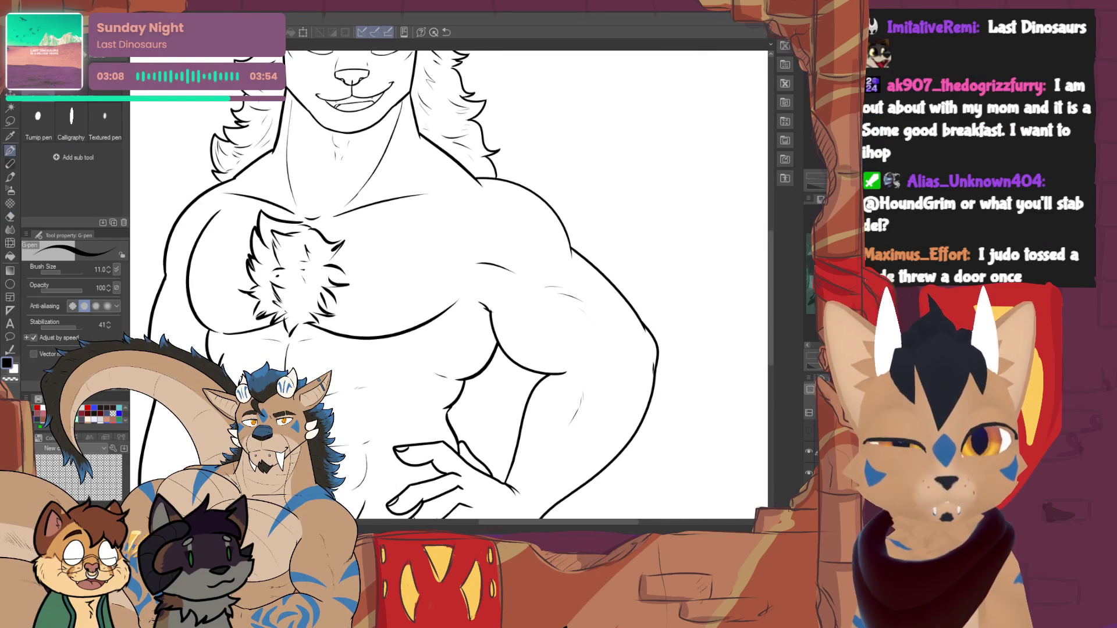
key(e)
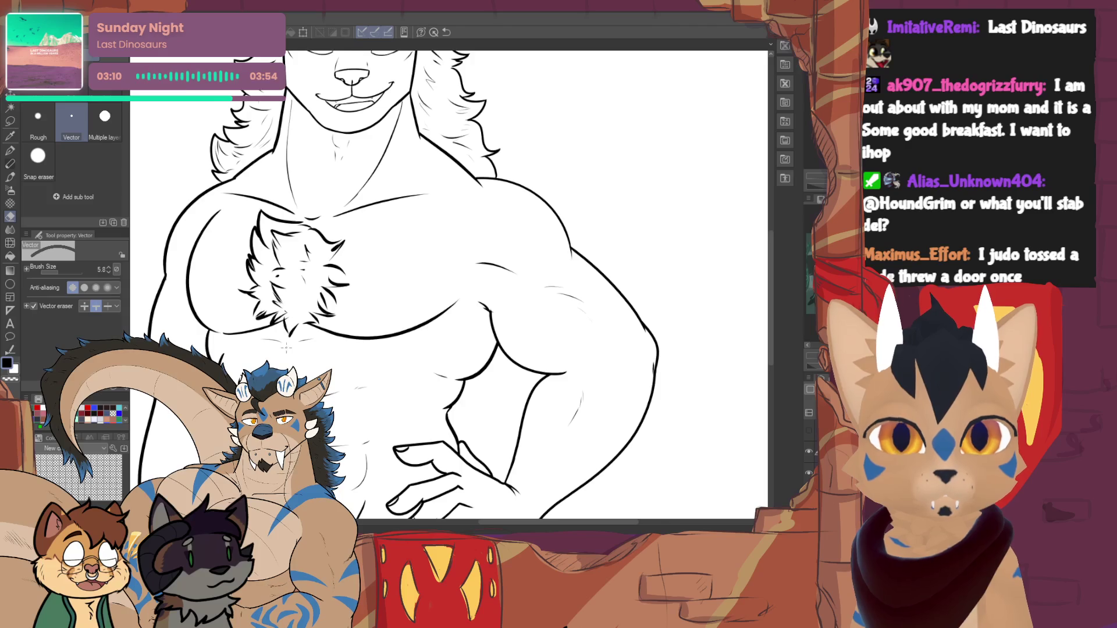
key(p)
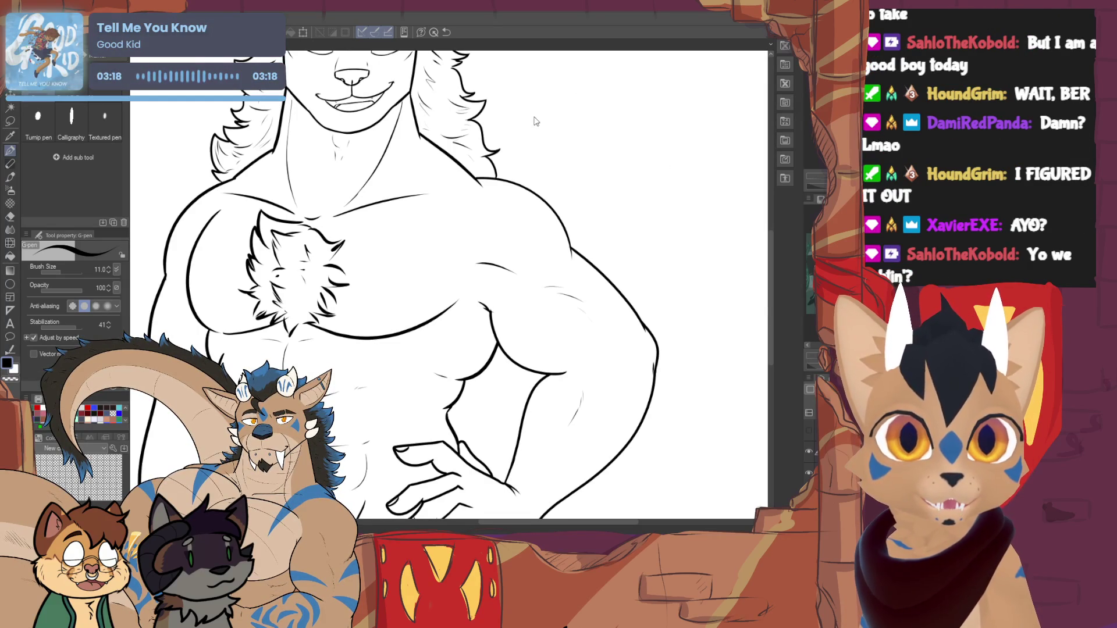
key(ctrl+Tab)
- Paste the copied image and enlarge it across the top of the canvas
key(ctrl+v)
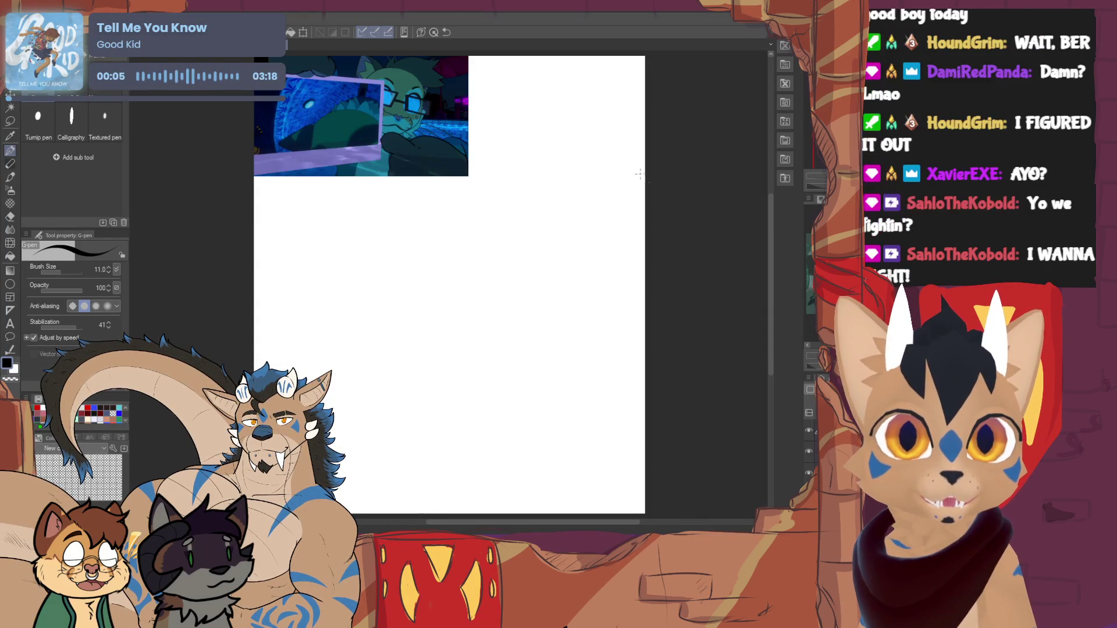
key(ctrl+t)
drag(470, 175, 651, 291)
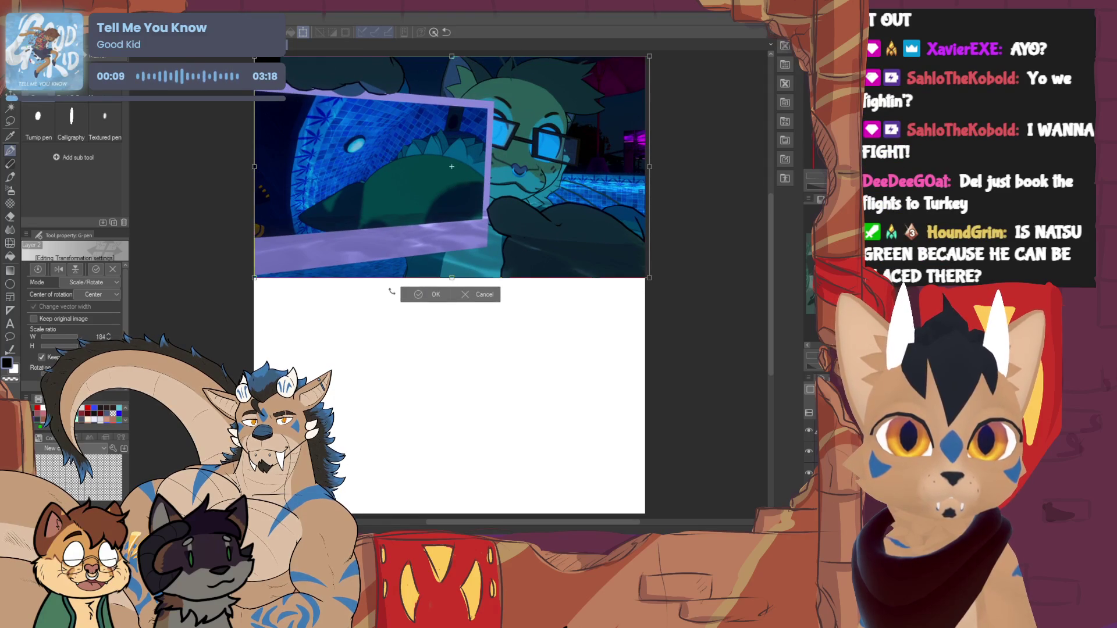
key(Return)
- Pick red as the drawing colour and draw a red mark over the pasted image
scroll(375, 185, up, 3)
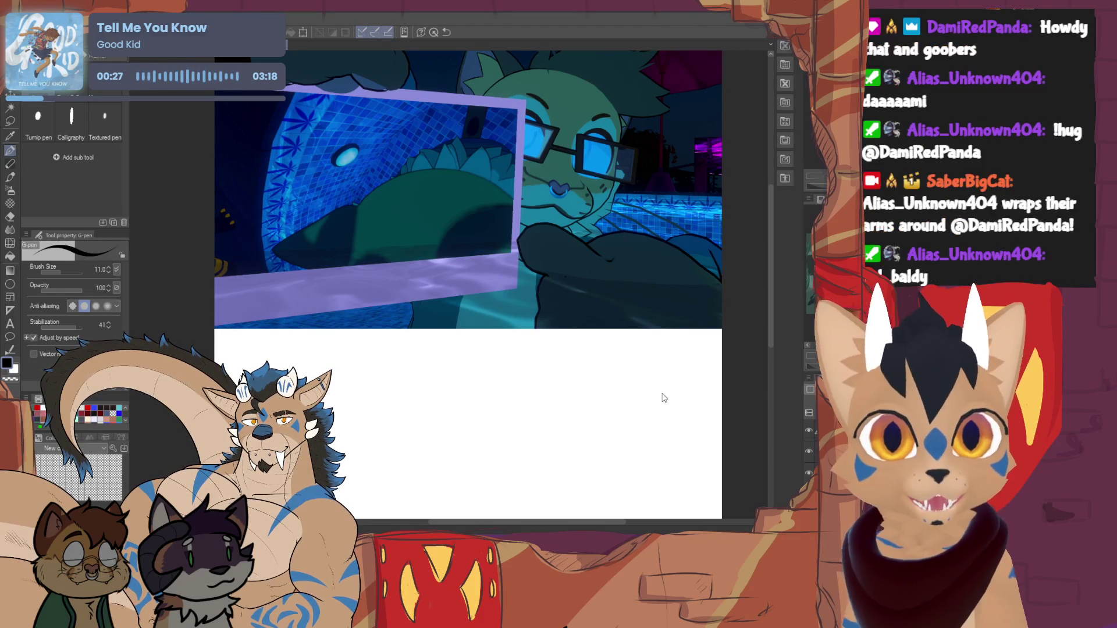
click(88, 409)
mouse_move(352, 233)
mouse_down()
mouse_move(376, 195)
mouse_move(376, 254)
mouse_move(418, 205)
mouse_move(473, 203)
mouse_up()
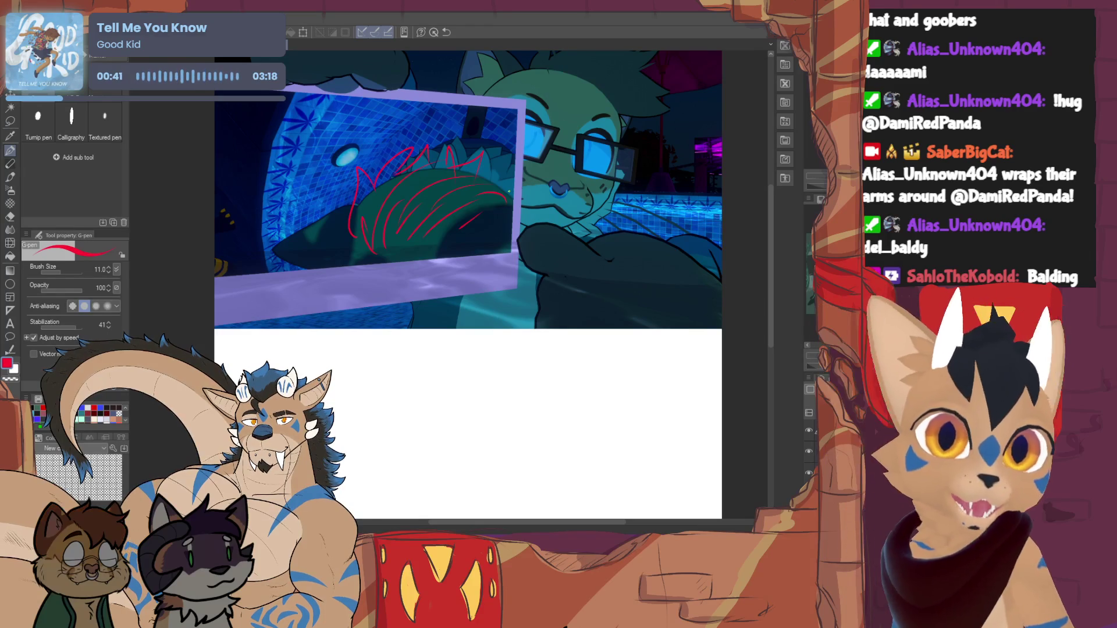
key(Delete)
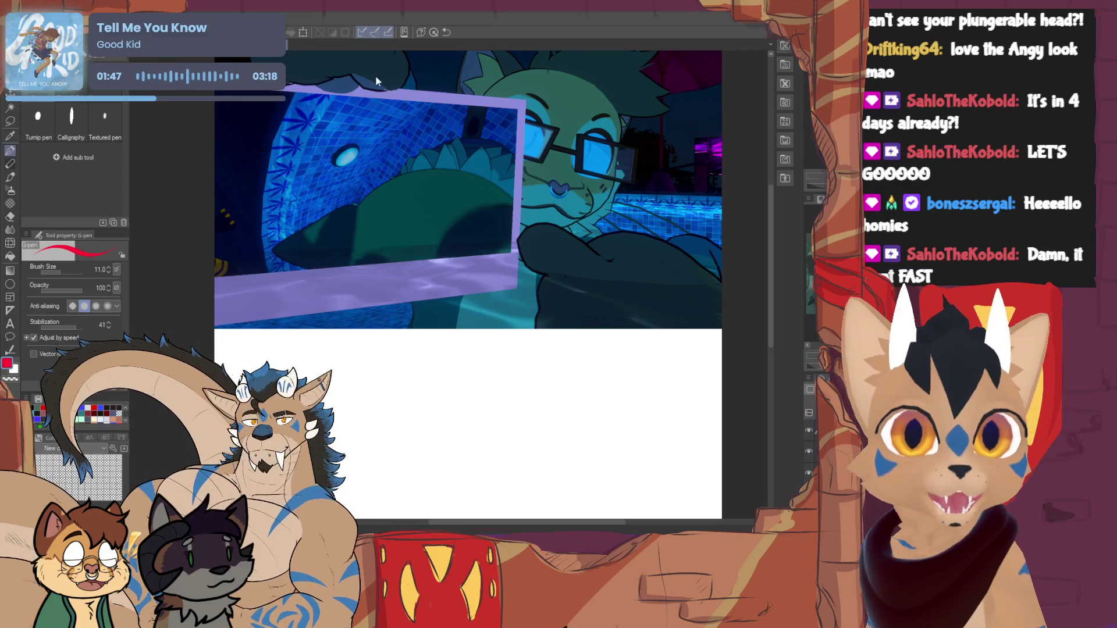
- Return to the deer line-art canvas, set black as the drawing colour, and view the head
key(ctrl+Tab)
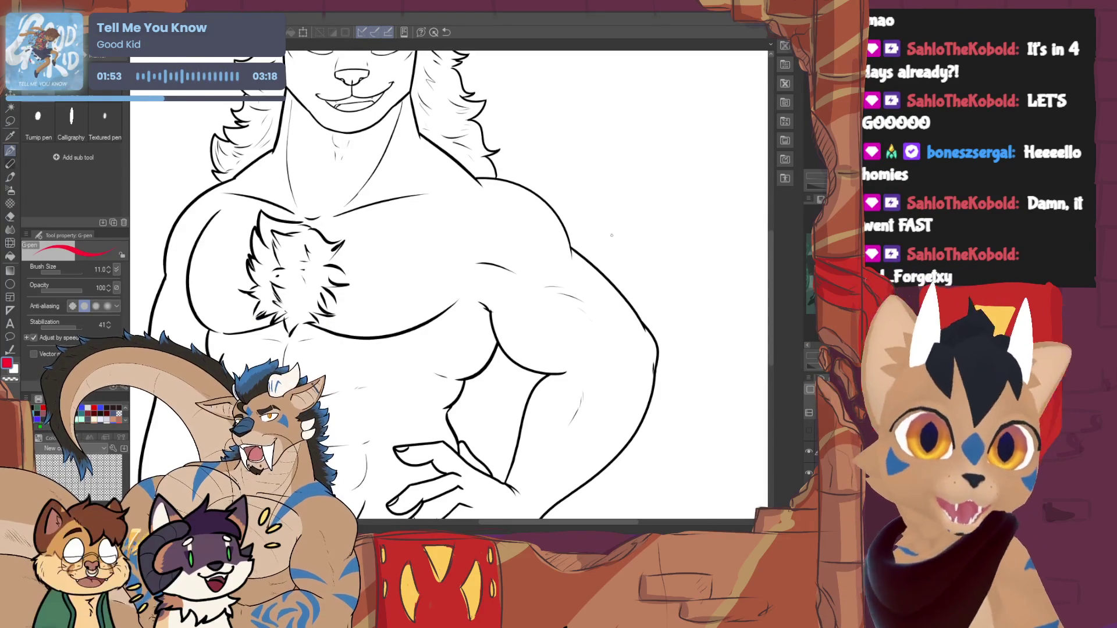
alt+click(614, 288)
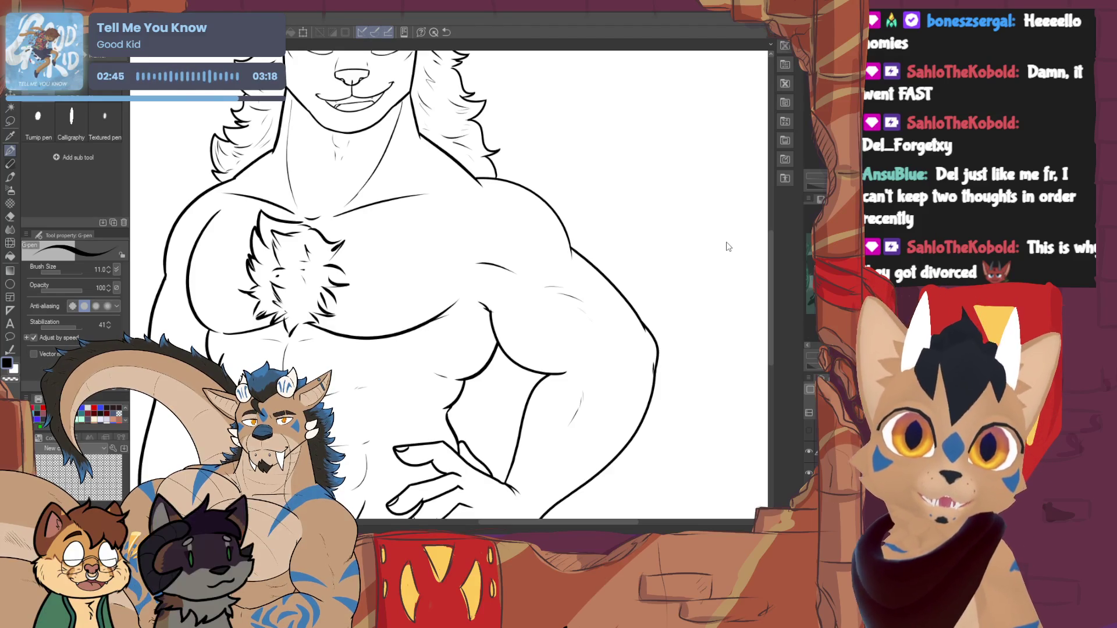
scroll(727, 247, up, 5)
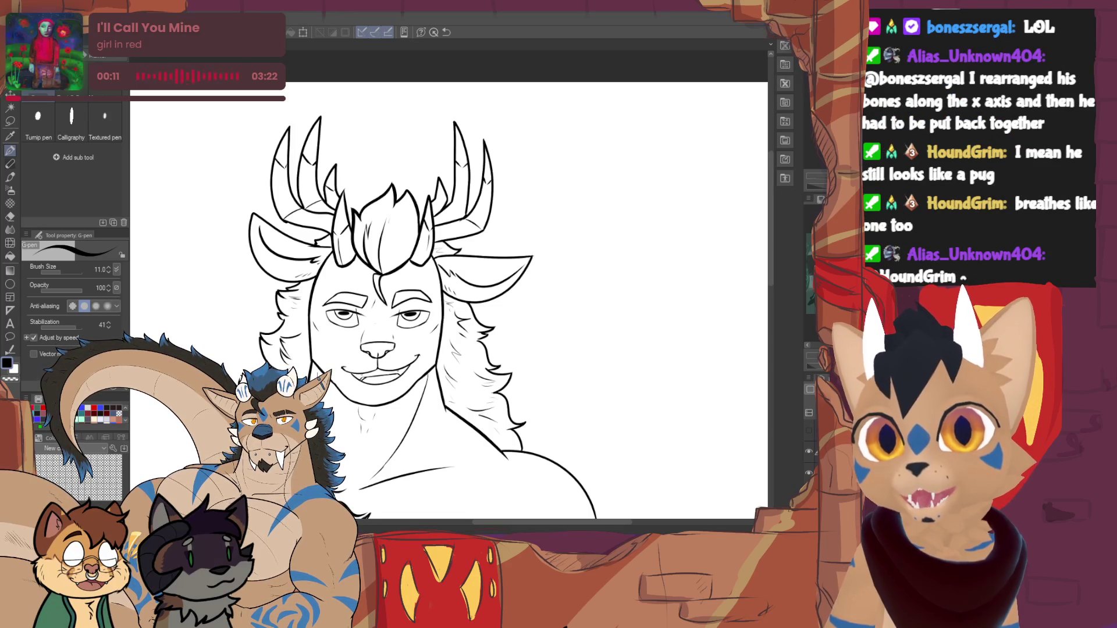
- Switch to the lion illustration and zoom out to fit it, then create the blank Illustration4 canvas
key(ctrl+Tab)
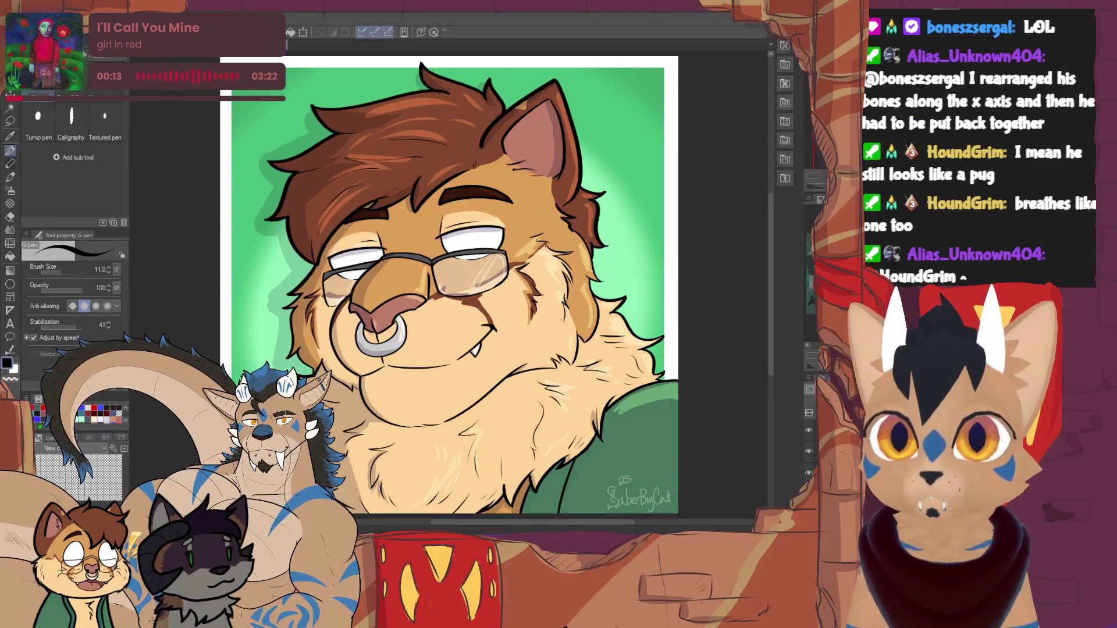
key(ctrl+minus)
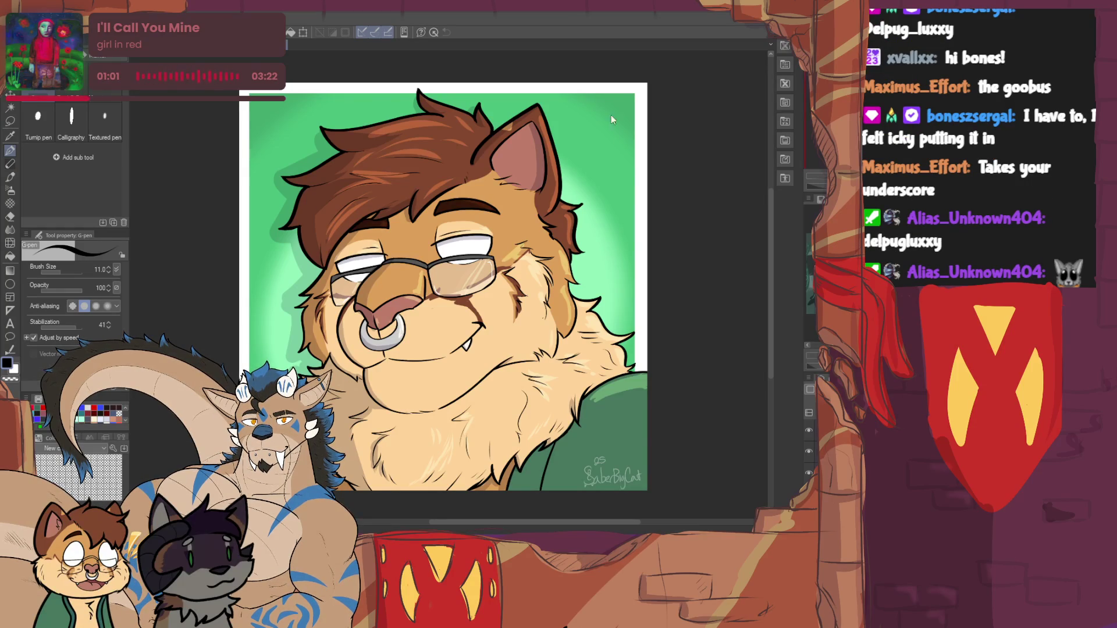
key(ctrl+n)
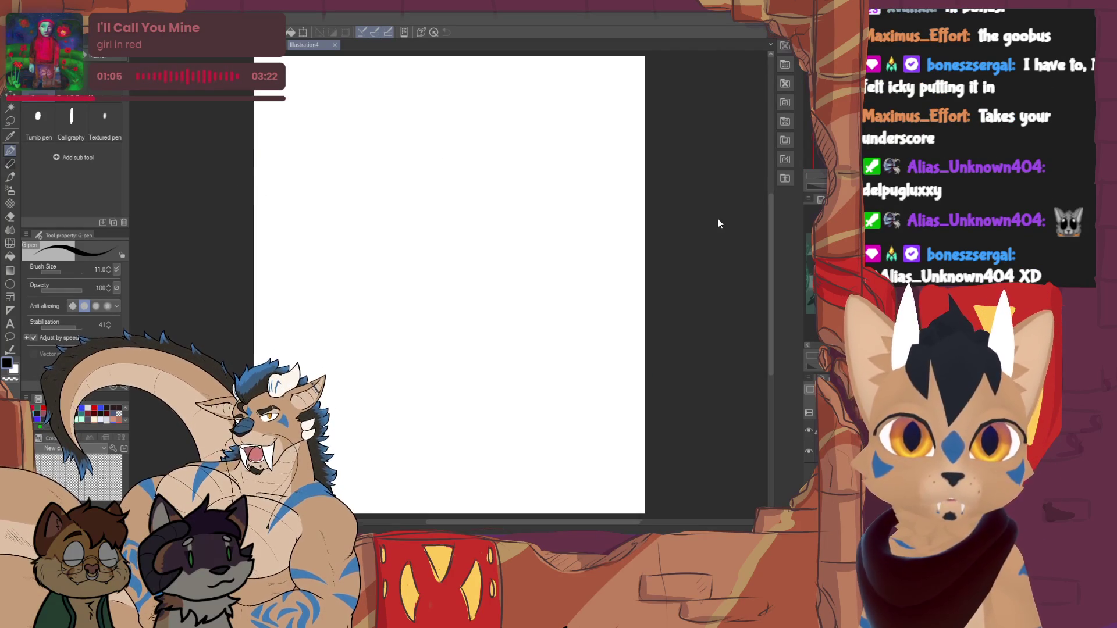
- Paste the raccoon picture, scale it to about 222% and move it lower
key(ctrl+v)
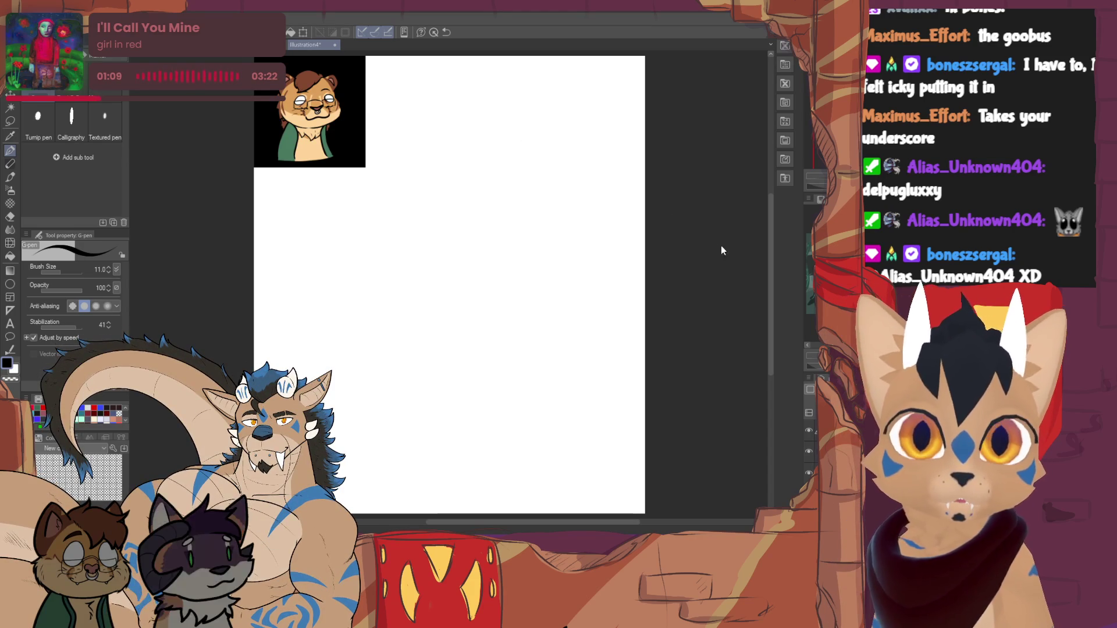
key(ctrl+t)
drag(366, 168, 501, 304)
drag(371, 278, 366, 345)
key(Return)
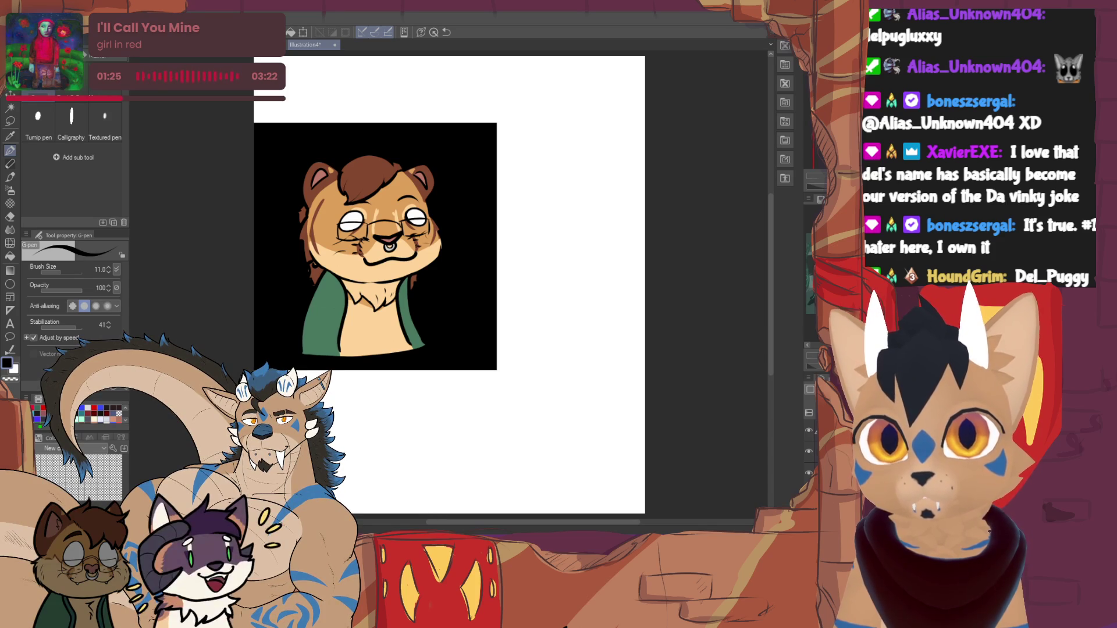
- Paste a second copy of the character and enlarge it to 225%
key(ctrl+v)
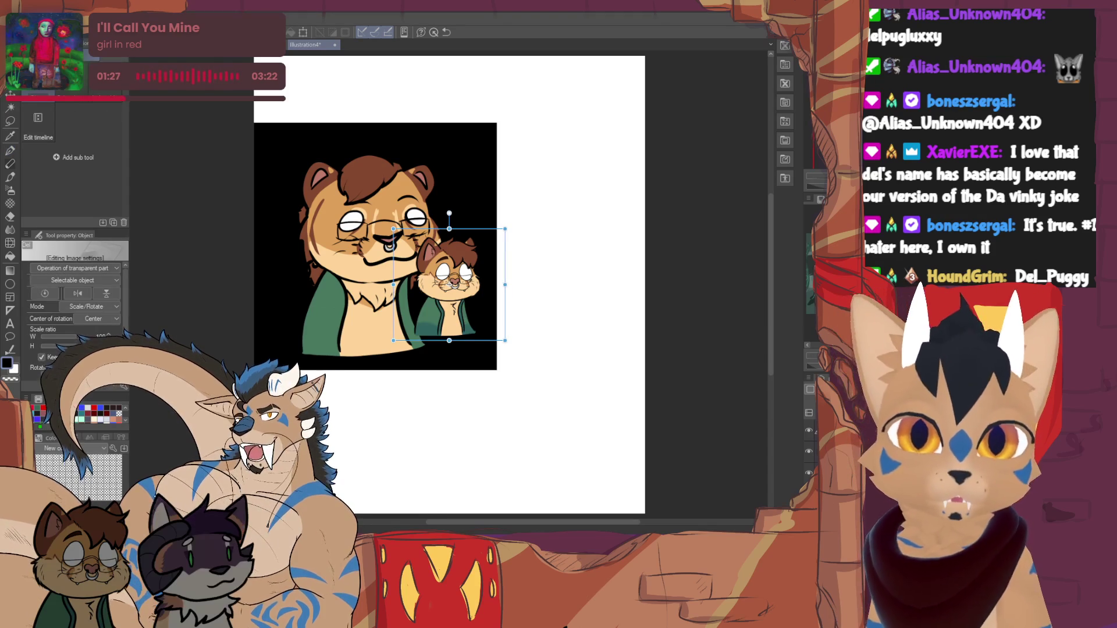
mouse_move(500, 233)
mouse_down()
mouse_move(597, 153)
mouse_move(568, 248)
mouse_move(629, 196)
mouse_move(558, 237)
mouse_up()
mouse_move(611, 194)
mouse_down()
mouse_move(677, 129)
mouse_move(654, 120)
mouse_move(644, 136)
mouse_up()
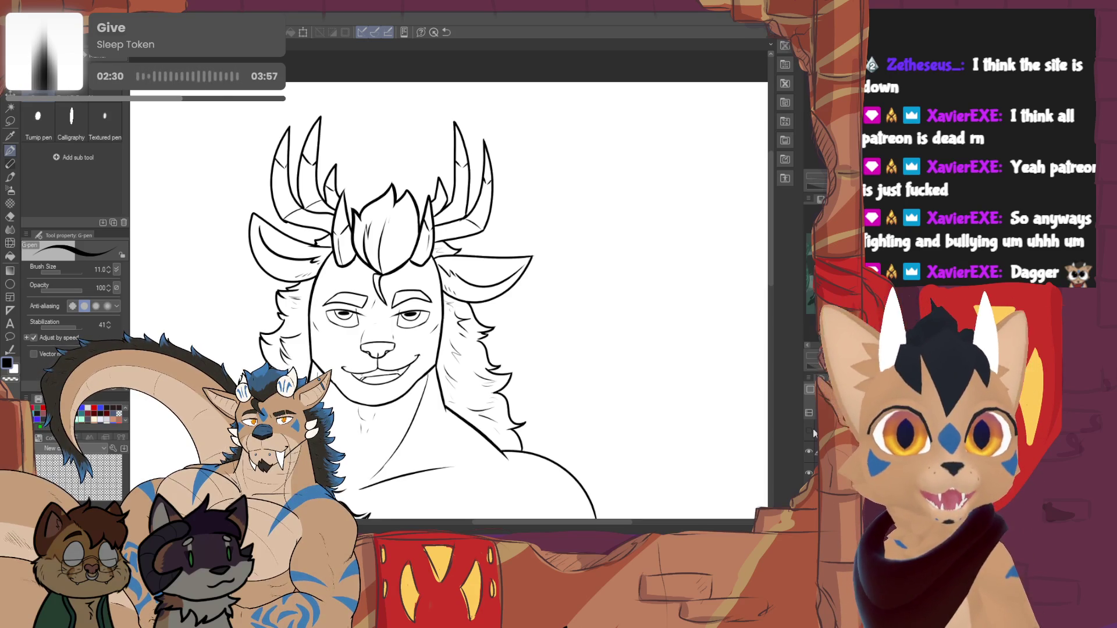
- Scroll down the inked deer line art from the head toward the torso
scroll(448, 300, down, 3)
- Zoom out, then try and undo a long horizontal stroke and an oval below the hand
key(ctrl+minus)
scroll(407, 314, down, 1)
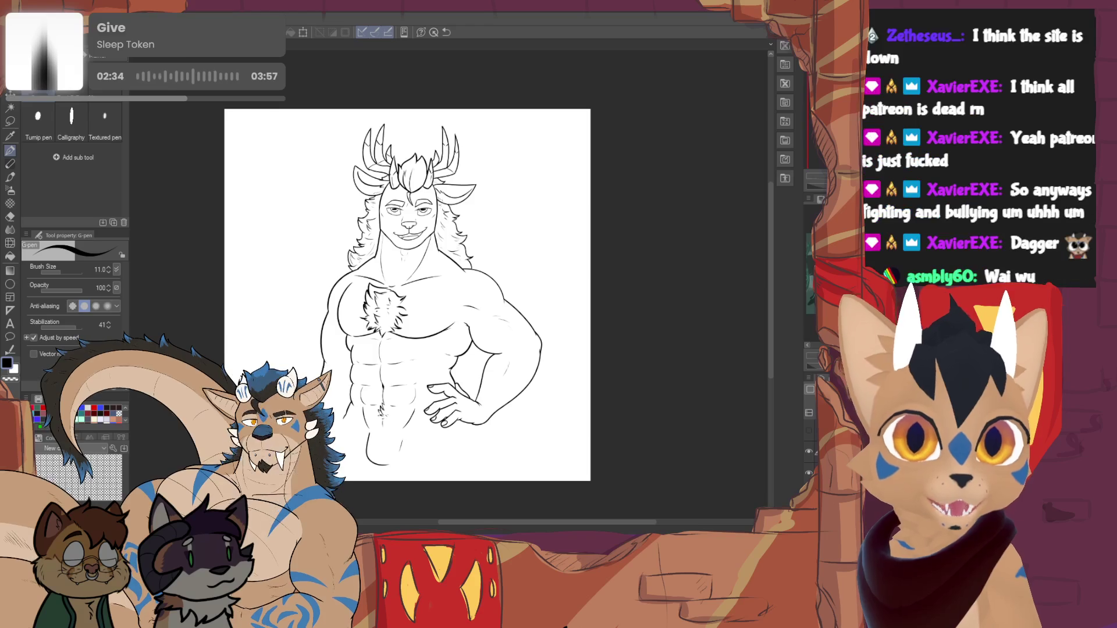
drag(326, 430, 655, 424)
key(ctrl+z)
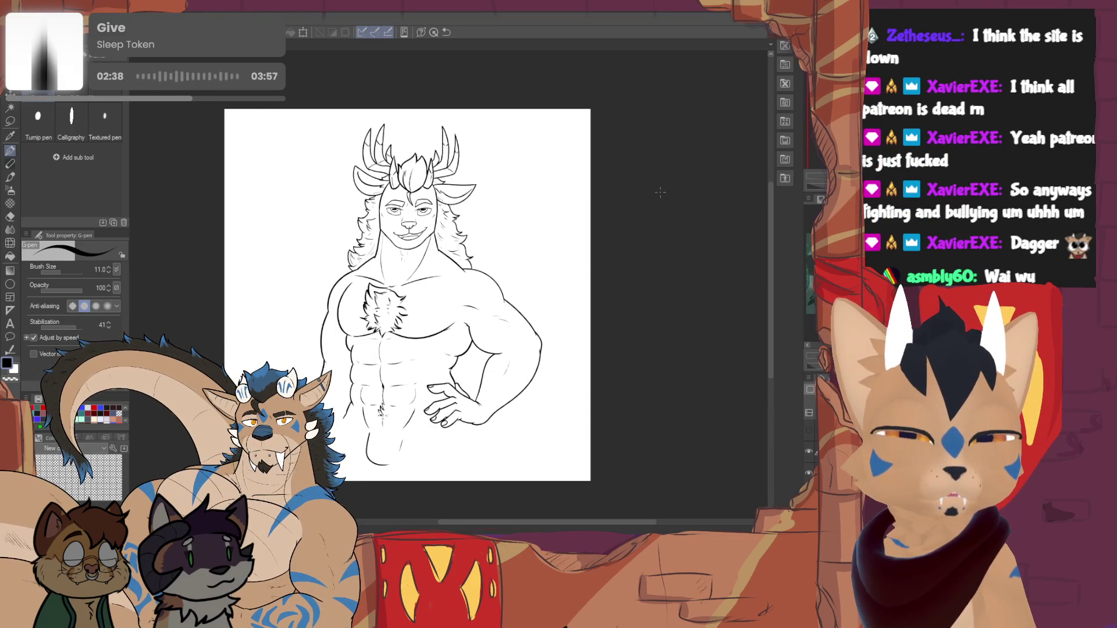
mouse_move(443, 425)
mouse_down()
mouse_move(391, 431)
mouse_move(518, 434)
mouse_up()
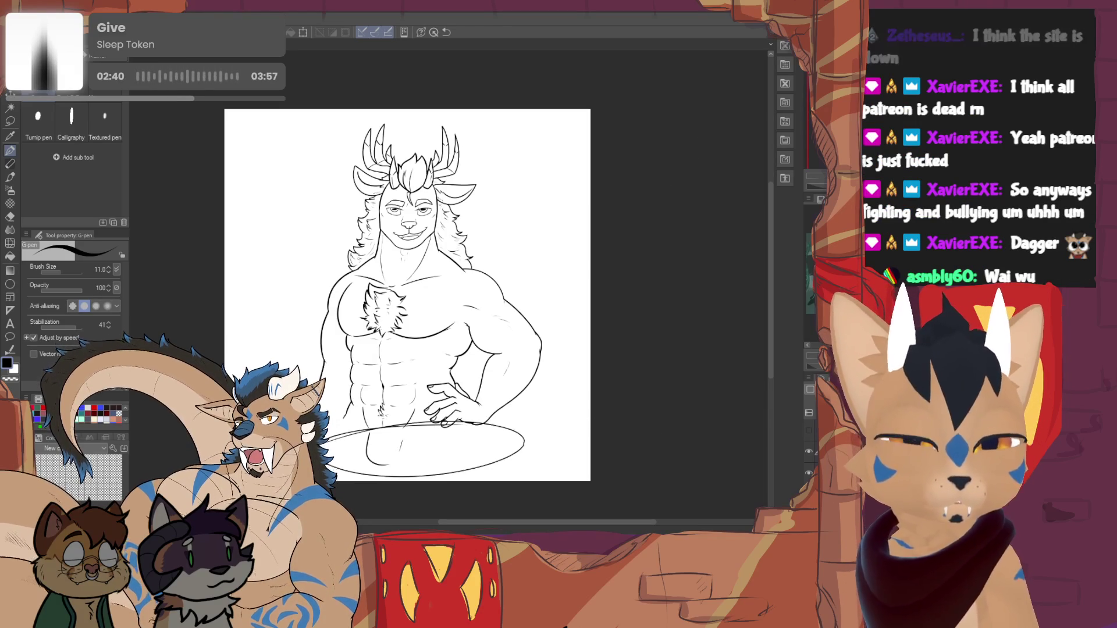
key(ctrl+z)
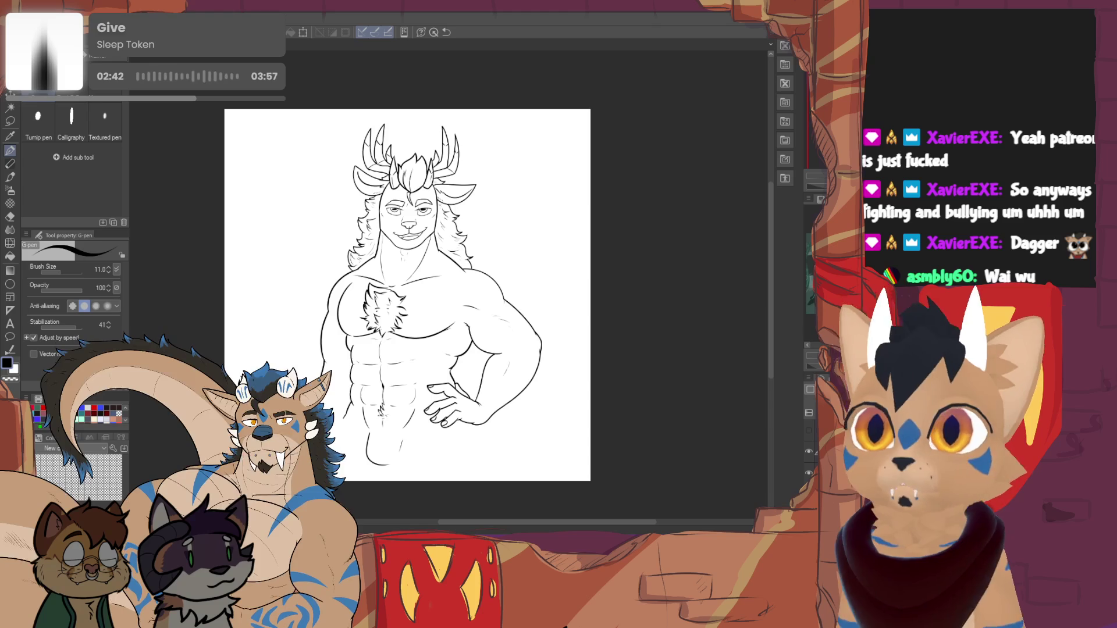
- Try and undo more horizontal strokes, then draw a curved line at the lower-left torso
drag(593, 423, 331, 422)
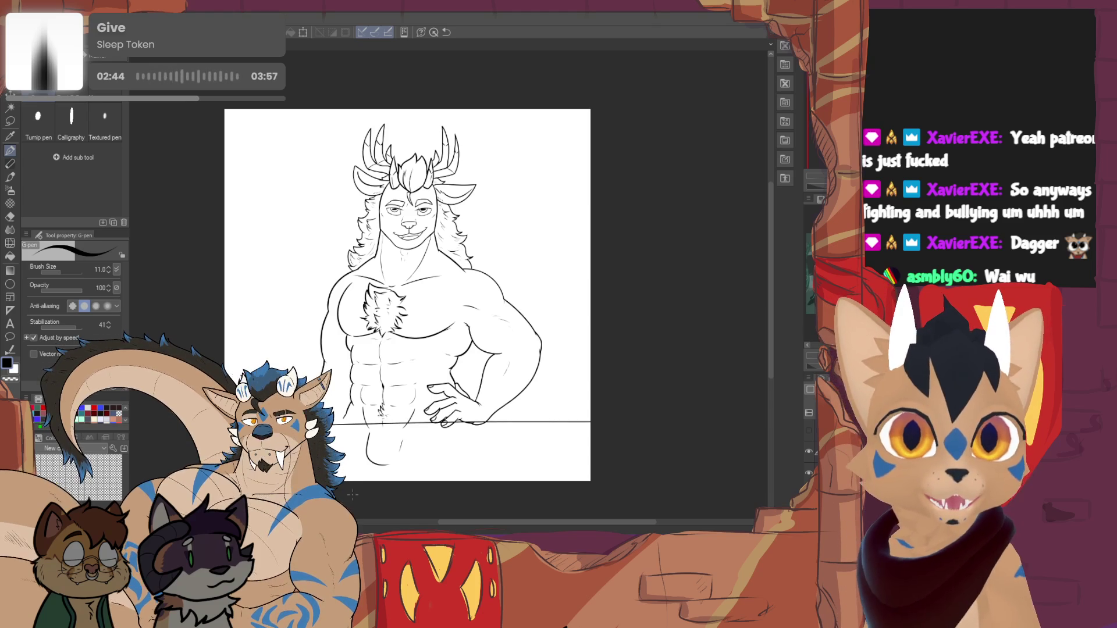
mouse_move(332, 411)
mouse_down()
mouse_move(590, 403)
mouse_move(556, 421)
mouse_up()
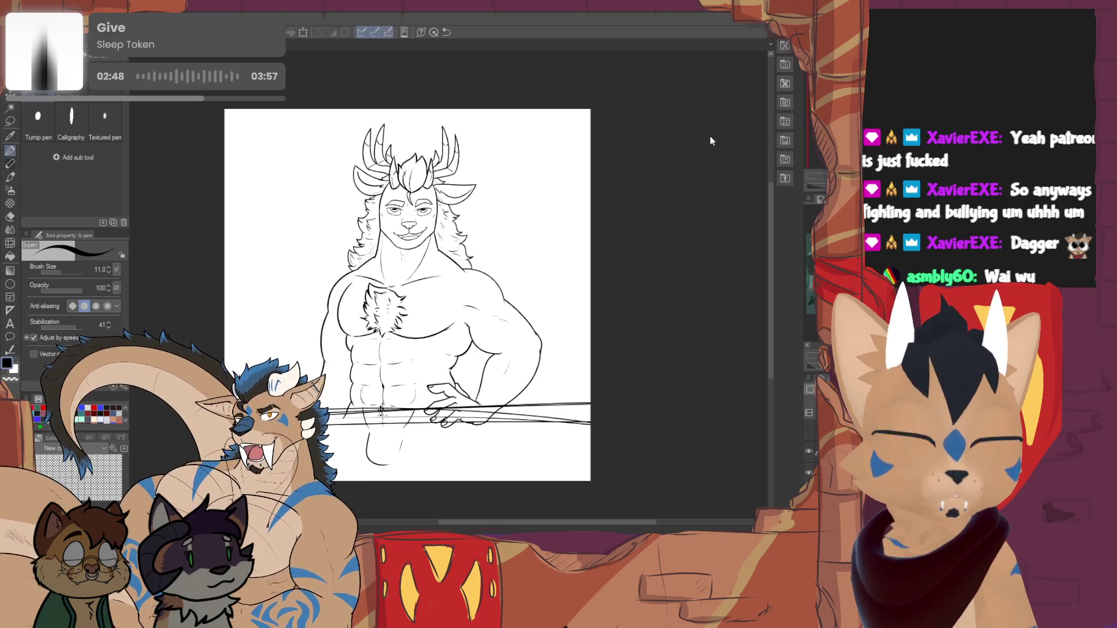
key(ctrl+z)
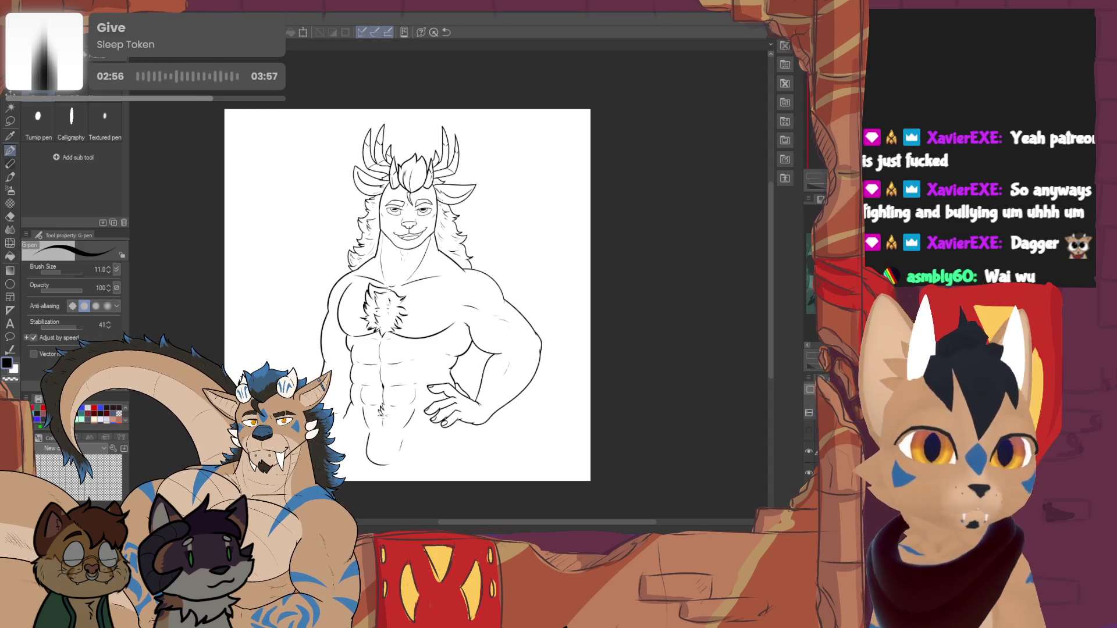
drag(339, 402, 370, 443)
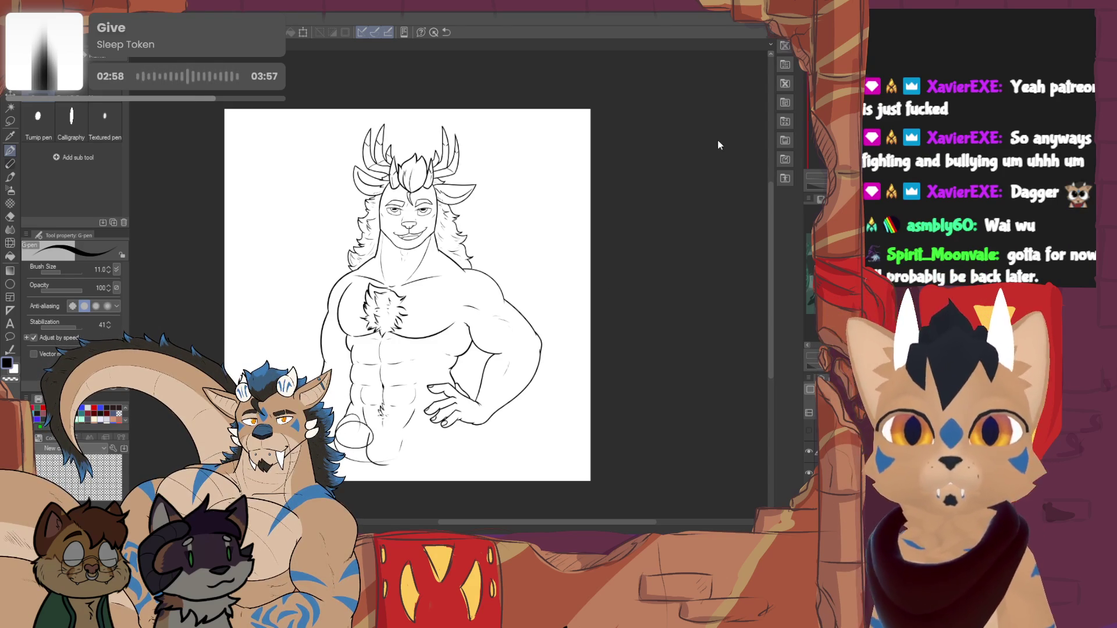